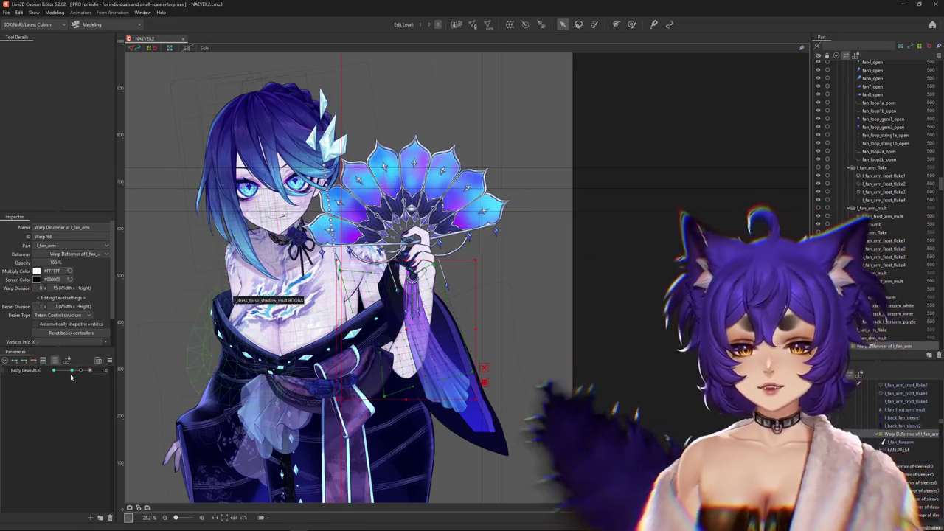
# Step: Pick the Deform Brush, make it smaller, and push the right fan petals slightly
pyautogui.click(632, 24)
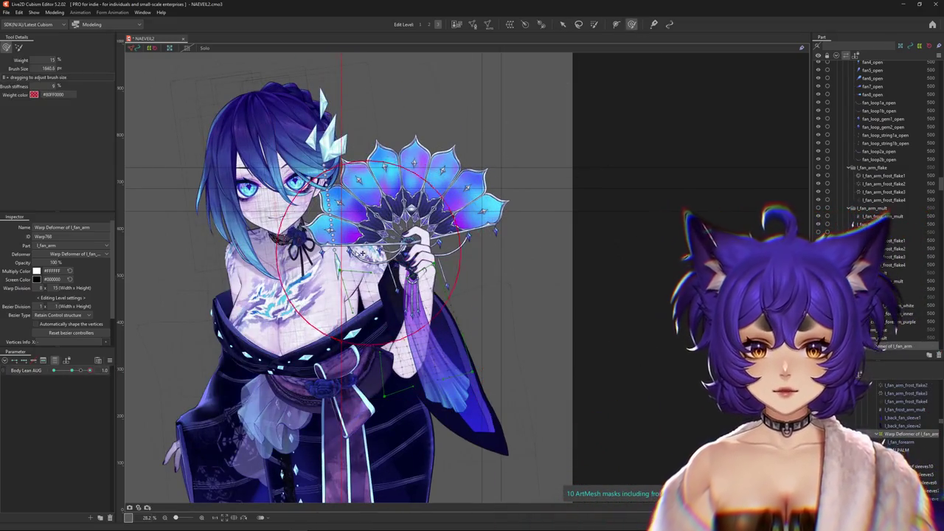
pyautogui.moveTo(400, 315); pyautogui.dragTo(459, 281)
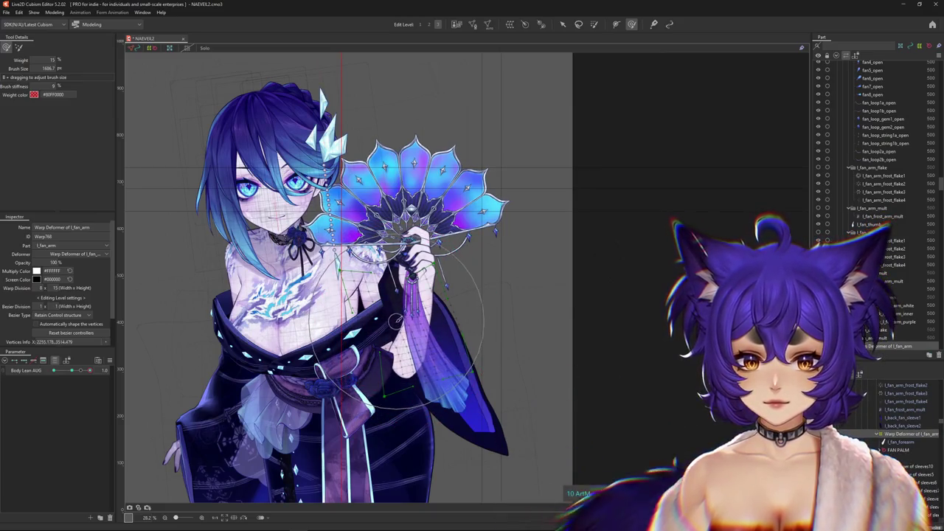
pyautogui.moveTo(447, 244); pyautogui.dragTo(479, 223)
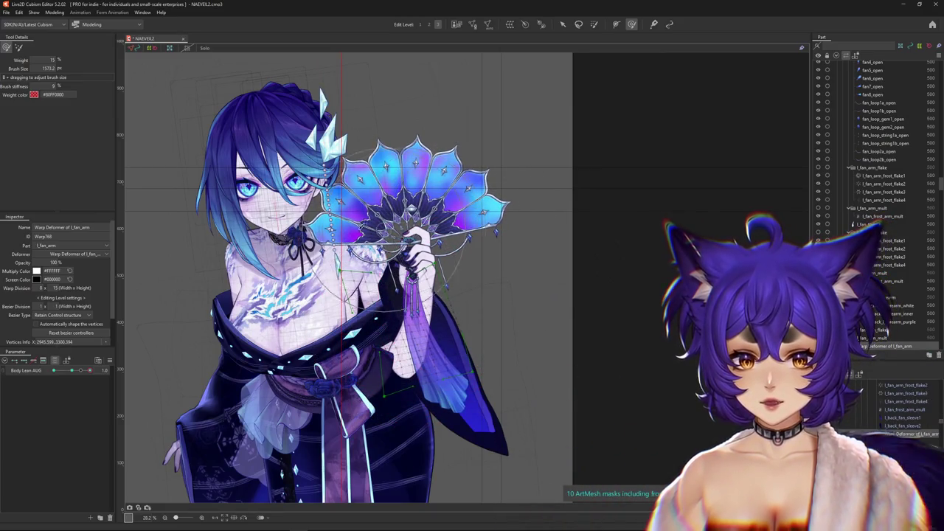
# Step: Shrink the brush further and preview the fan arm at Body Lean AUG -1.0
pyautogui.moveTo(90, 369)
pyautogui.mouseDown()
pyautogui.moveTo(72, 371)
pyautogui.moveTo(135, 363)
pyautogui.mouseUp()
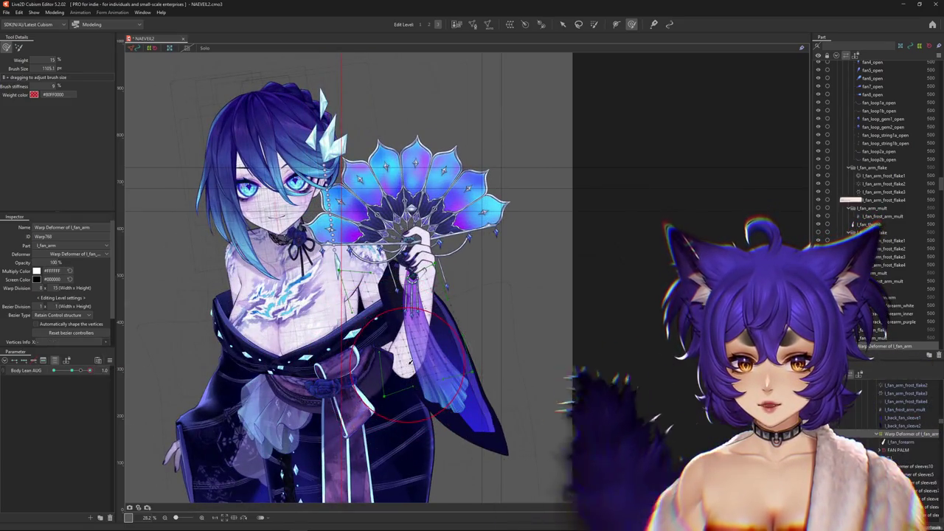
pyautogui.moveTo(411, 376); pyautogui.dragTo(446, 362)
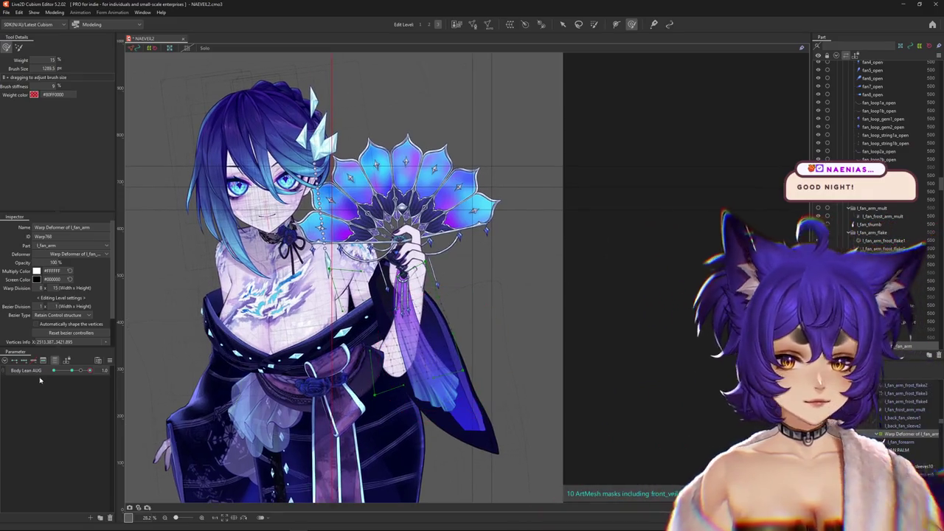
pyautogui.moveTo(90, 370); pyautogui.dragTo(72, 370)
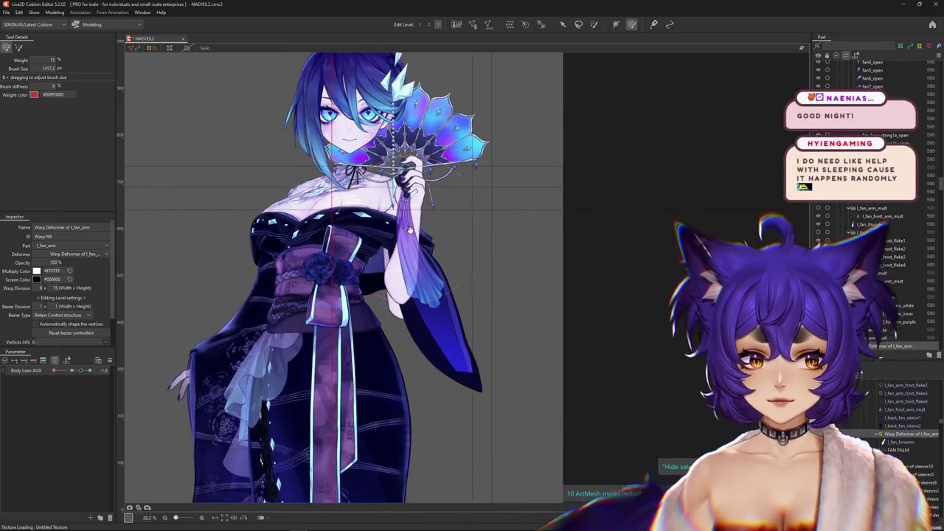
# Step: Resize the brush around the fan hand and change Body Lean AUG to preview the arm
pyautogui.scroll(3, 407, 246)
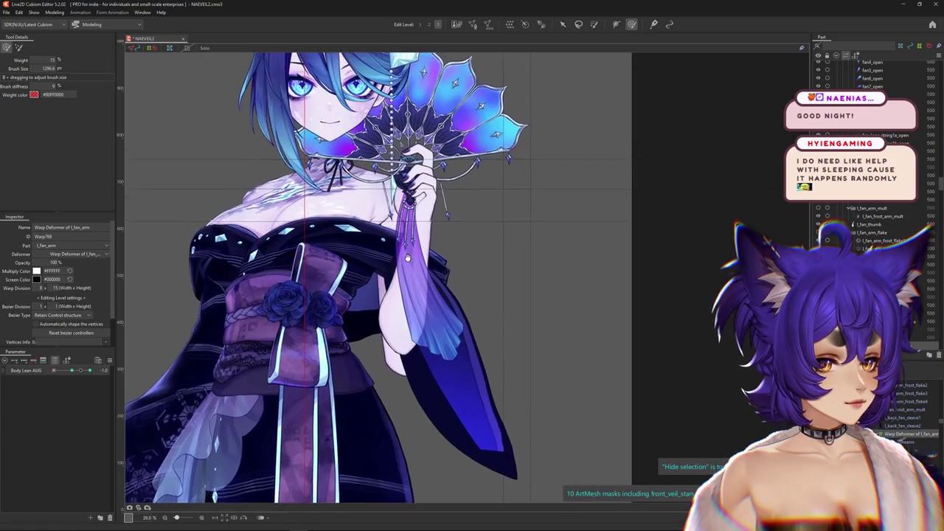
pyautogui.moveTo(407, 246); pyautogui.dragTo(411, 270)
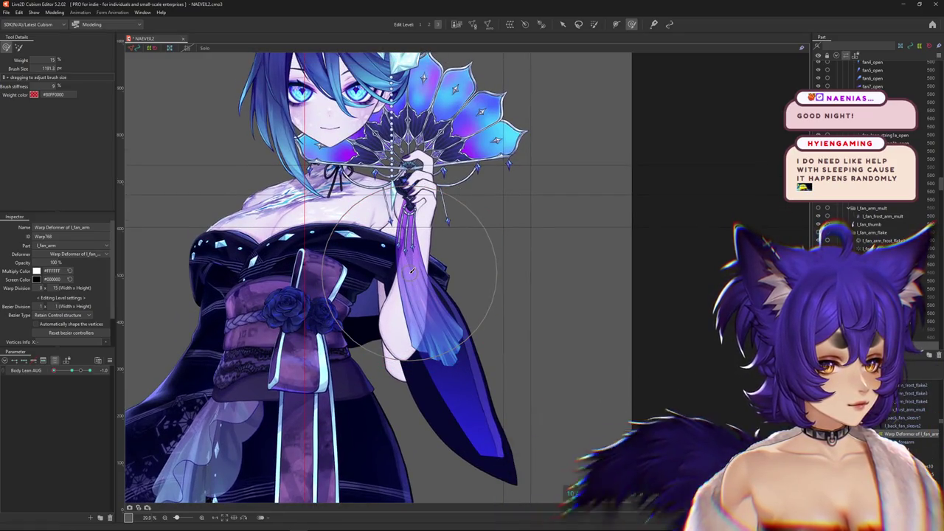
pyautogui.moveTo(412, 270); pyautogui.dragTo(416, 226)
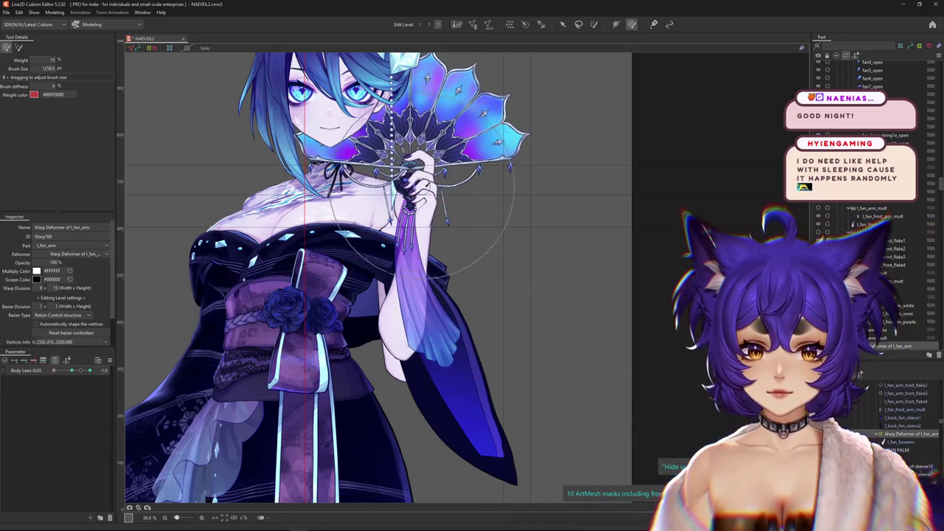
pyautogui.moveTo(77, 371)
pyautogui.mouseDown()
pyautogui.moveTo(112, 369)
pyautogui.moveTo(68, 371)
pyautogui.moveTo(129, 369)
pyautogui.mouseUp()
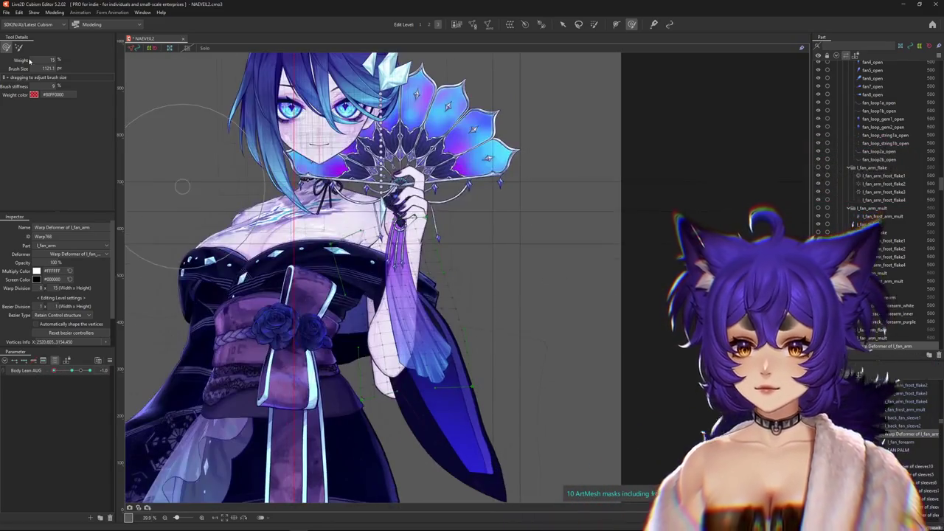
# Step: Enlarge the brush in weighted mode, reshape the fan arm mesh, and reset Body Lean AUG to 0.0
pyautogui.moveTo(343, 367); pyautogui.dragTo(402, 384)
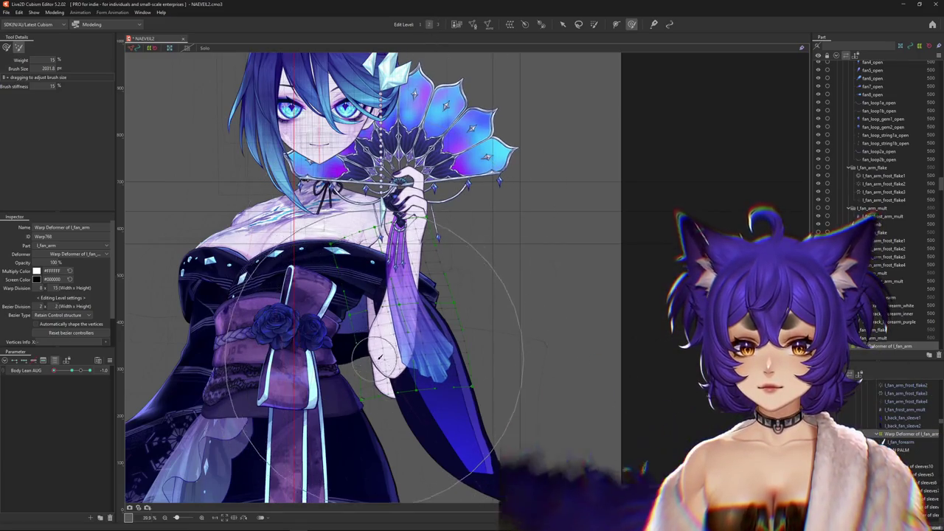
pyautogui.press('b')
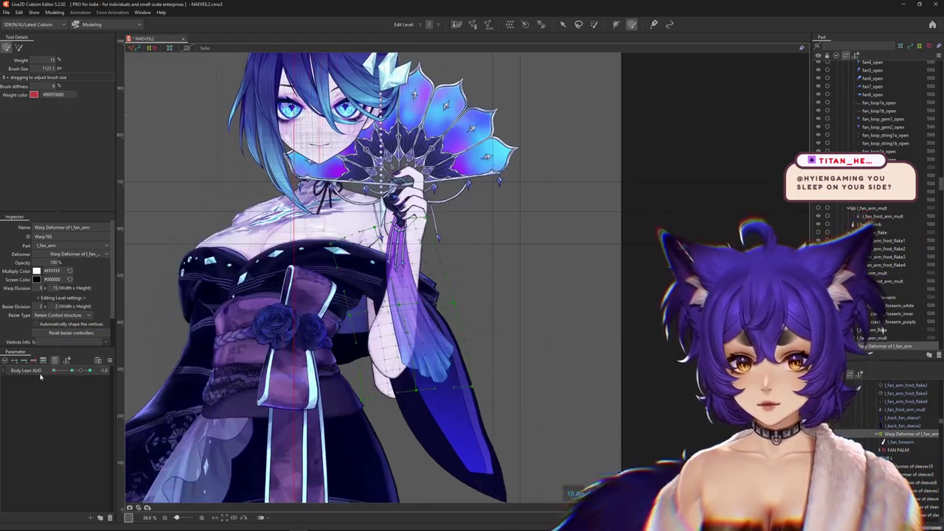
pyautogui.moveTo(354, 295); pyautogui.dragTo(399, 289)
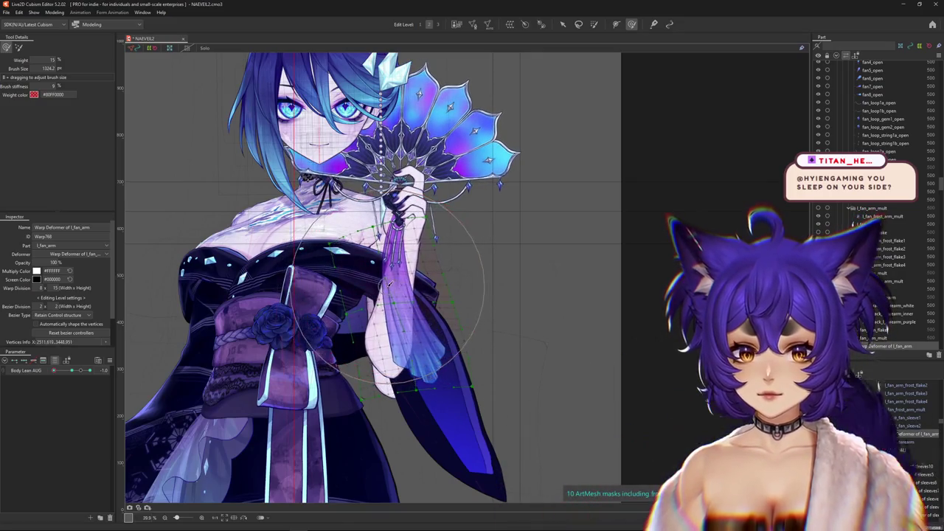
pyautogui.scroll(-2, 296, 332)
pyautogui.moveTo(81, 371); pyautogui.dragTo(53, 371)
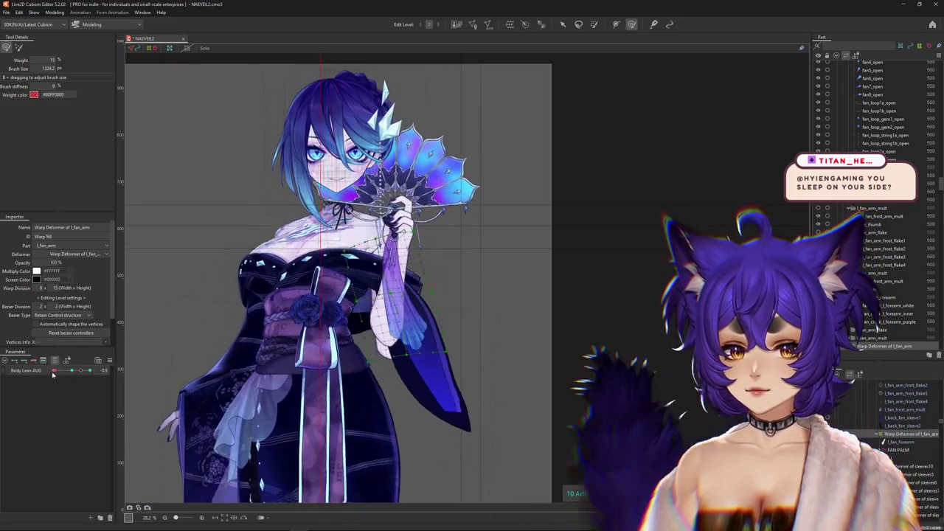
pyautogui.click(71, 371)
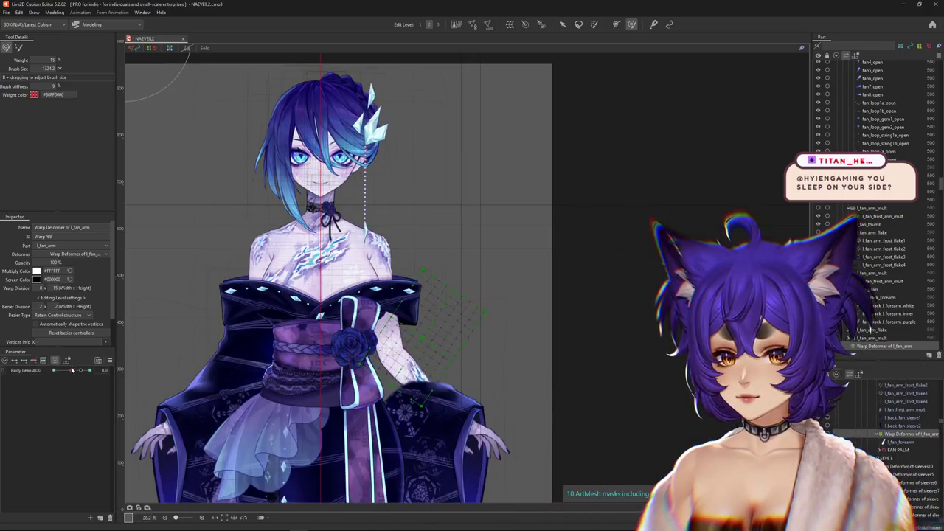
# Step: Raise FAN ARM to 1 so the fan shows, then return to Body Lean AUG and lean the model
pyautogui.click(53, 364)
pyautogui.moveTo(53, 389)
pyautogui.mouseDown()
pyautogui.moveTo(89, 388)
pyautogui.moveTo(36, 373)
pyautogui.mouseUp()
pyautogui.click(53, 360)
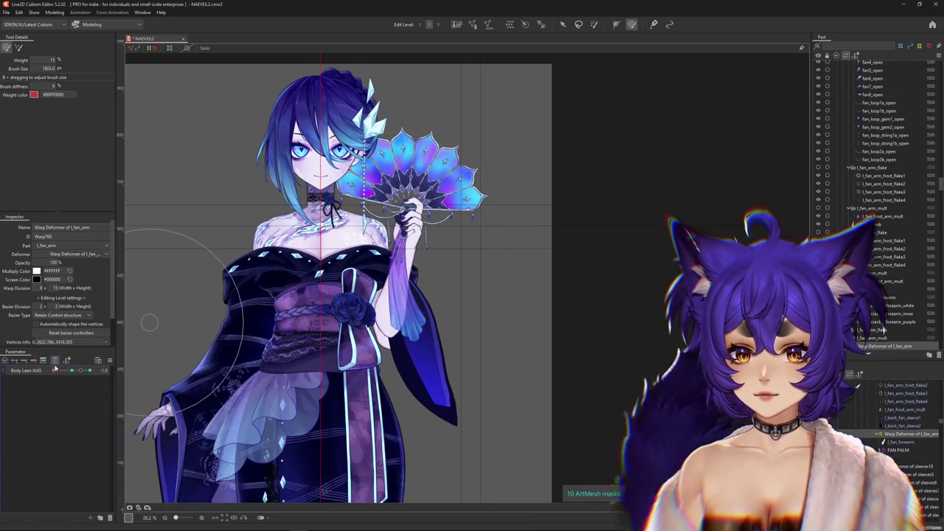
pyautogui.moveTo(68, 371); pyautogui.dragTo(81, 371)
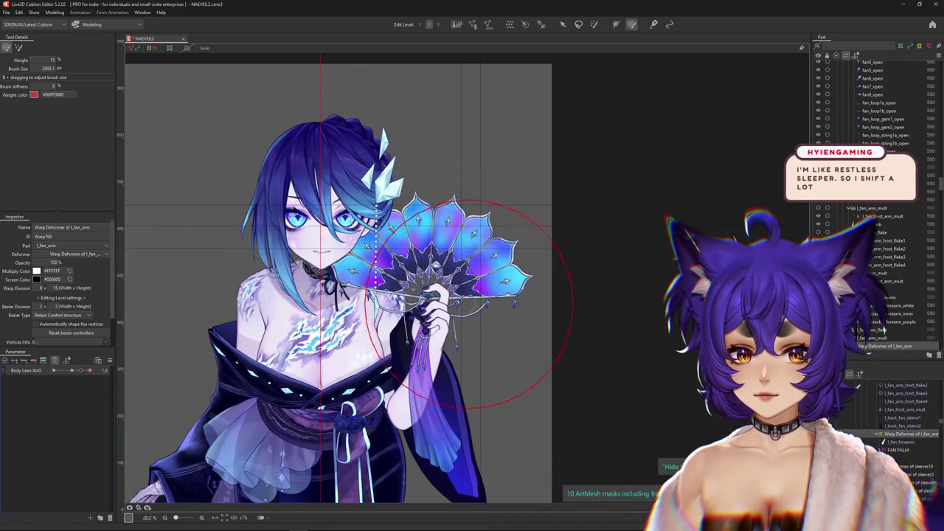
# Step: Refine the fan arm's warp mesh around the hand and arm with the Deform Brush, toggling weighted mode
pyautogui.moveTo(459, 323); pyautogui.dragTo(475, 322)
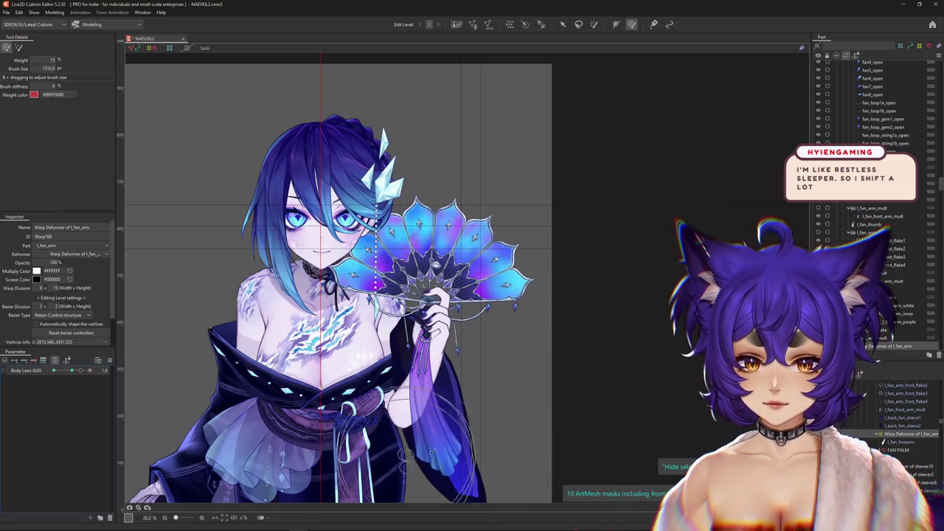
pyautogui.moveTo(448, 440)
pyautogui.mouseDown()
pyautogui.moveTo(418, 361)
pyautogui.moveTo(133, 166)
pyautogui.mouseUp()
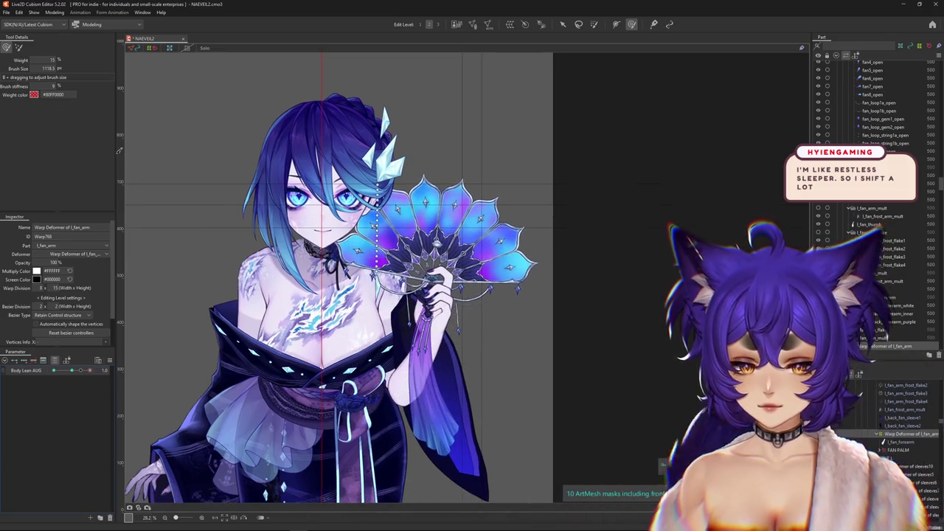
pyautogui.click(20, 49)
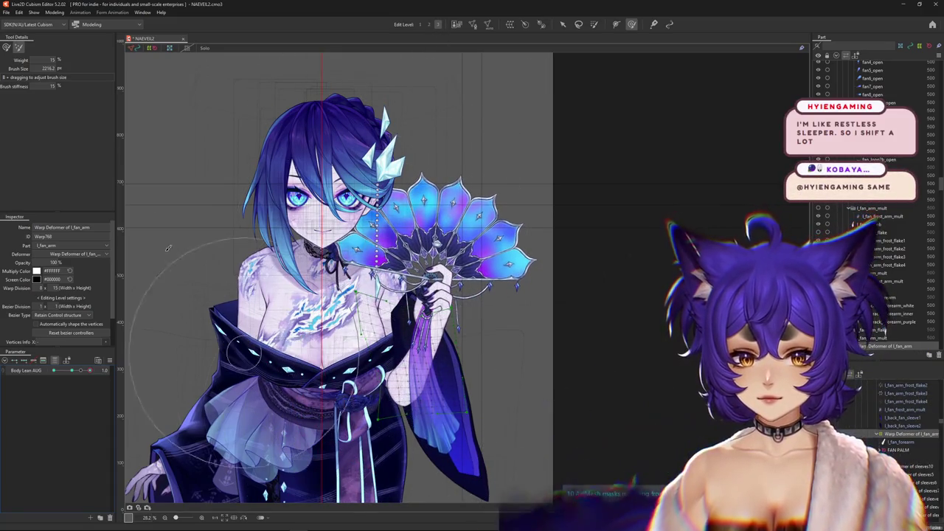
pyautogui.click(6, 47)
pyautogui.moveTo(72, 371); pyautogui.dragTo(124, 369)
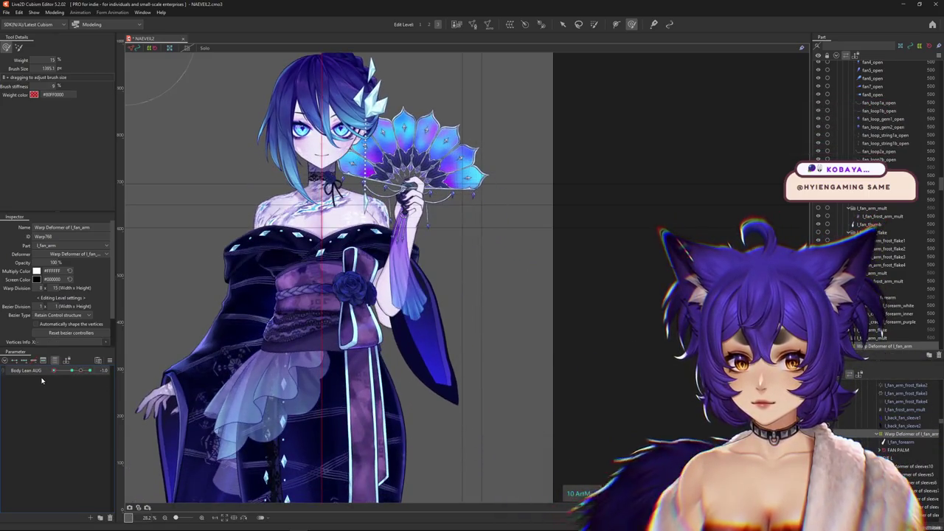
pyautogui.click(18, 47)
pyautogui.click(7, 47)
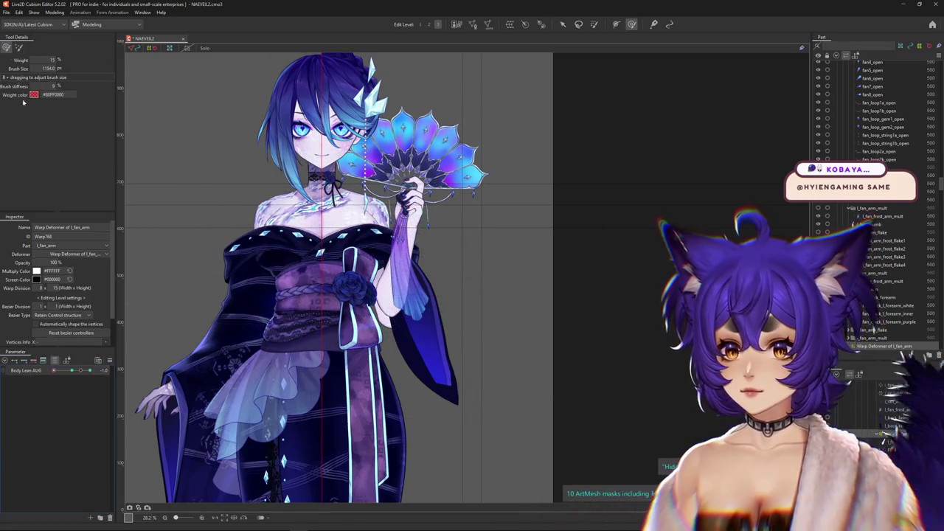
pyautogui.moveTo(190, 329); pyautogui.dragTo(385, 316)
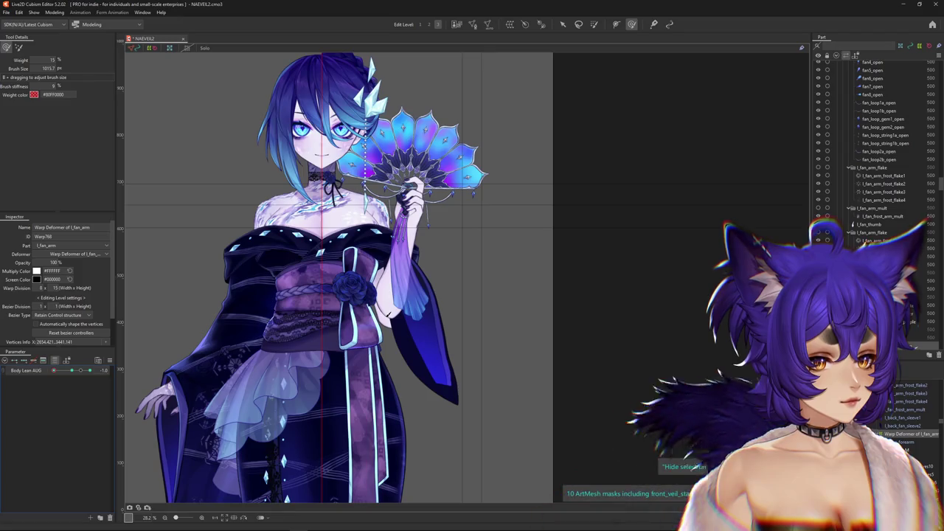
pyautogui.click(54, 13)
pyautogui.click(120, 176)
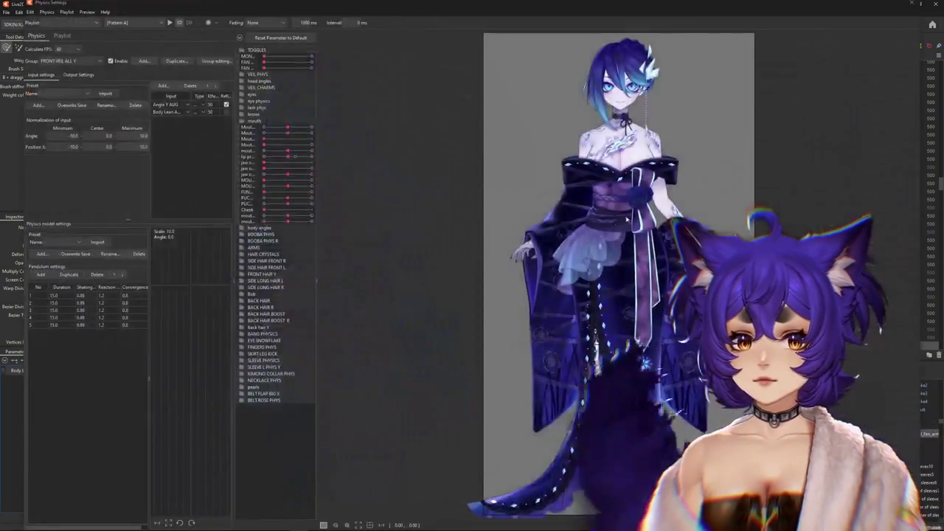
pyautogui.click(296, 62)
pyautogui.scroll(2, 590, 256)
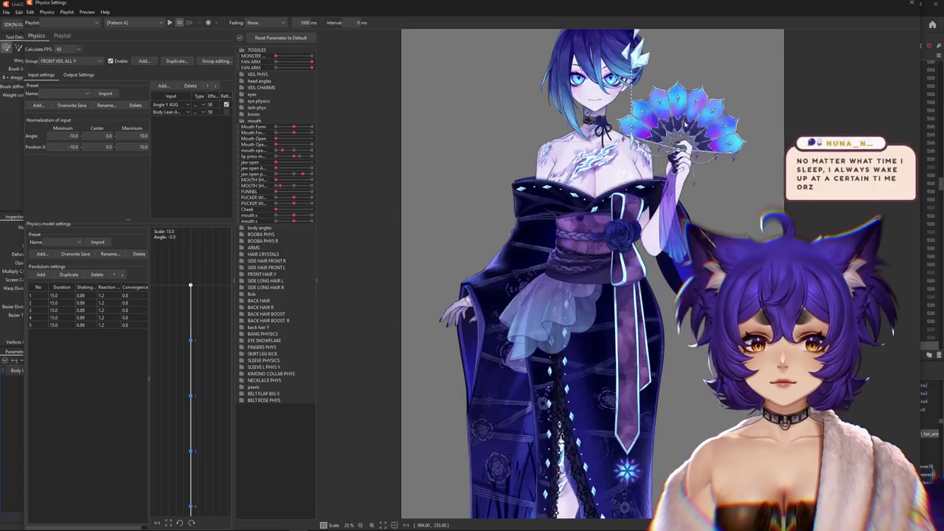
pyautogui.moveTo(591, 256); pyautogui.dragTo(607, 492)
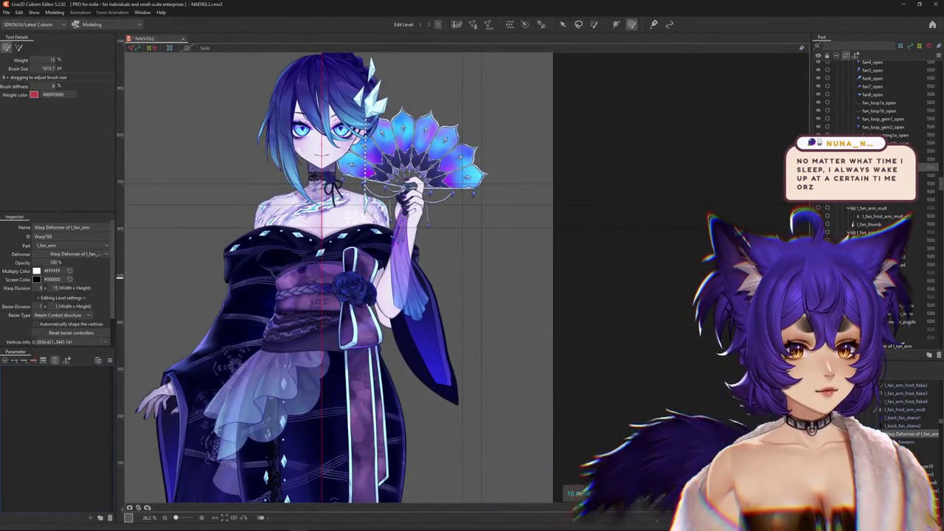
# Step: Select FAN PALM and Shift-select through l_fan_pointer_finger to gather all fan hand meshes
pyautogui.click(442, 155)
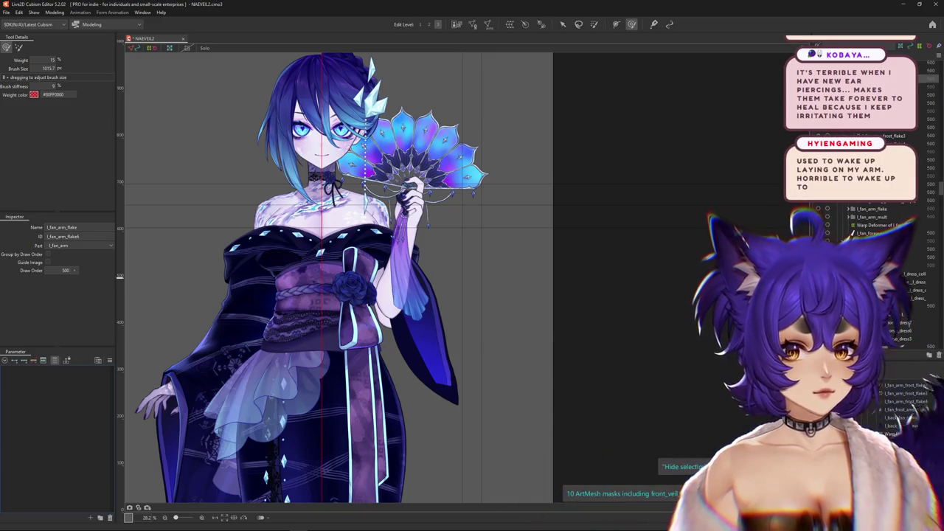
pyautogui.scroll(-3, 878, 273)
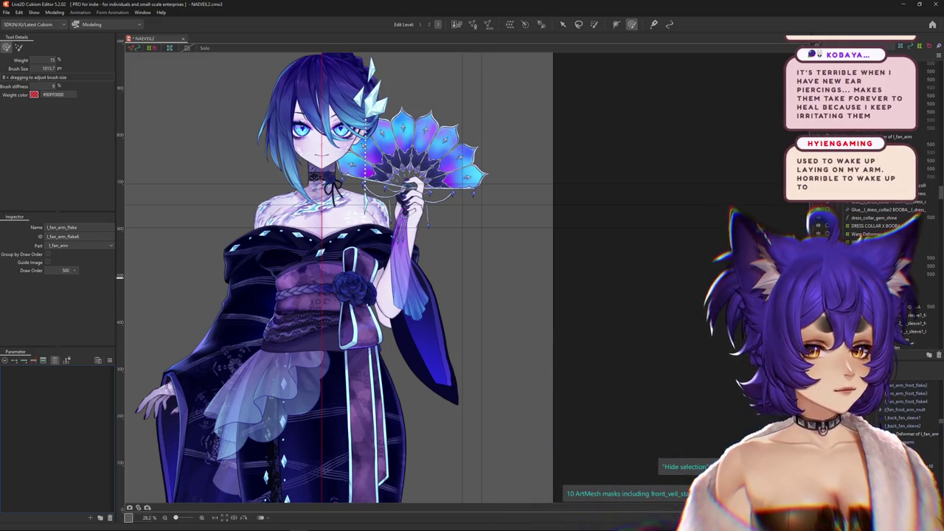
pyautogui.click(864, 244)
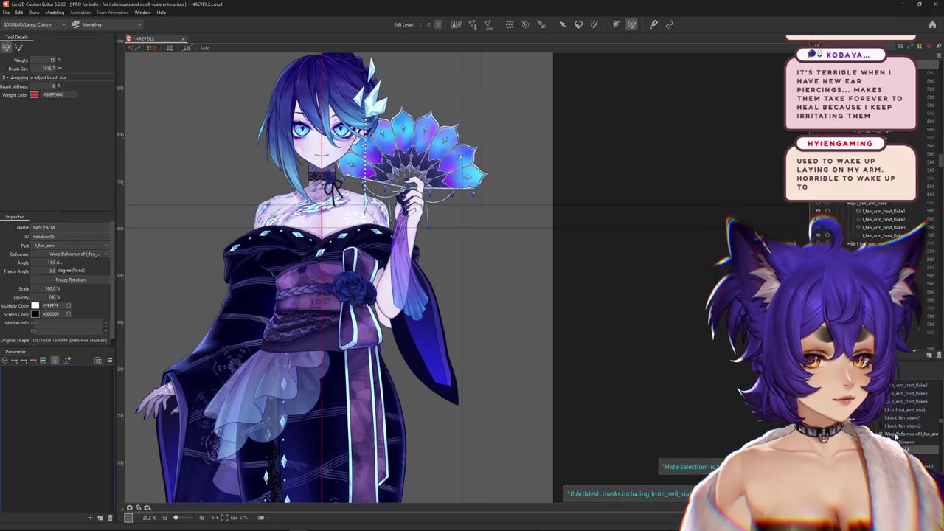
pyautogui.click(878, 215)
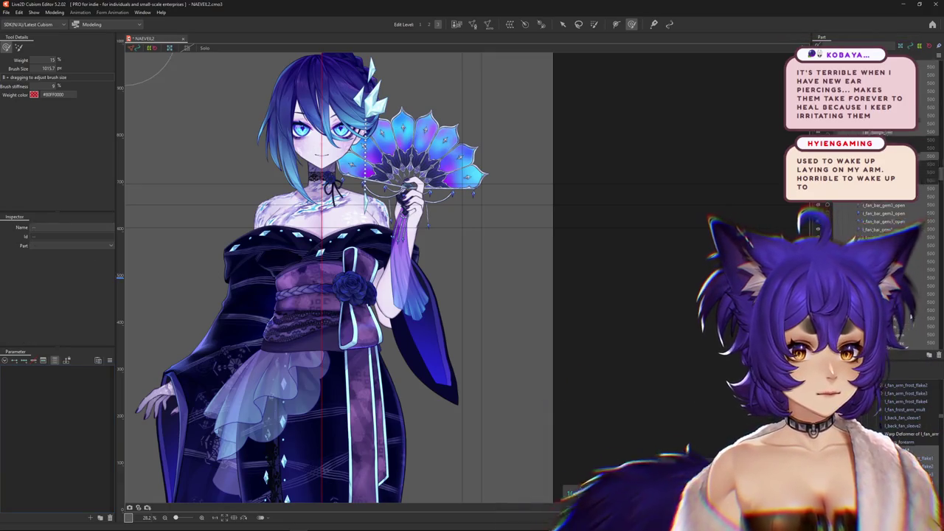
pyautogui.scroll(3, 878, 221)
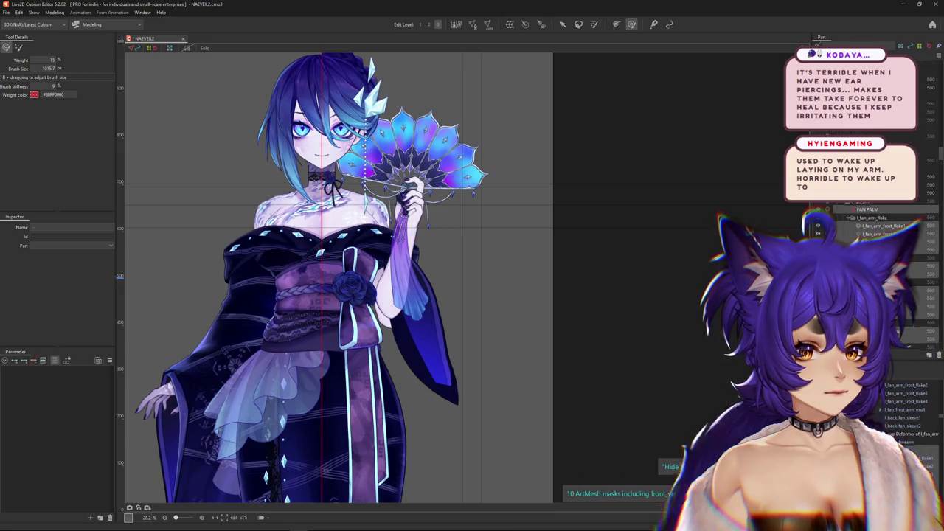
pyautogui.scroll(3, 878, 221)
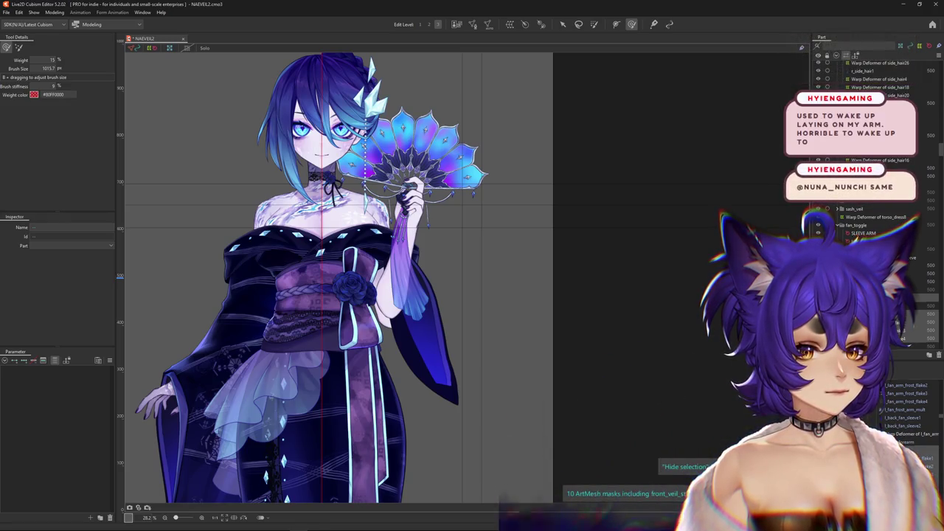
pyautogui.click(915, 384)
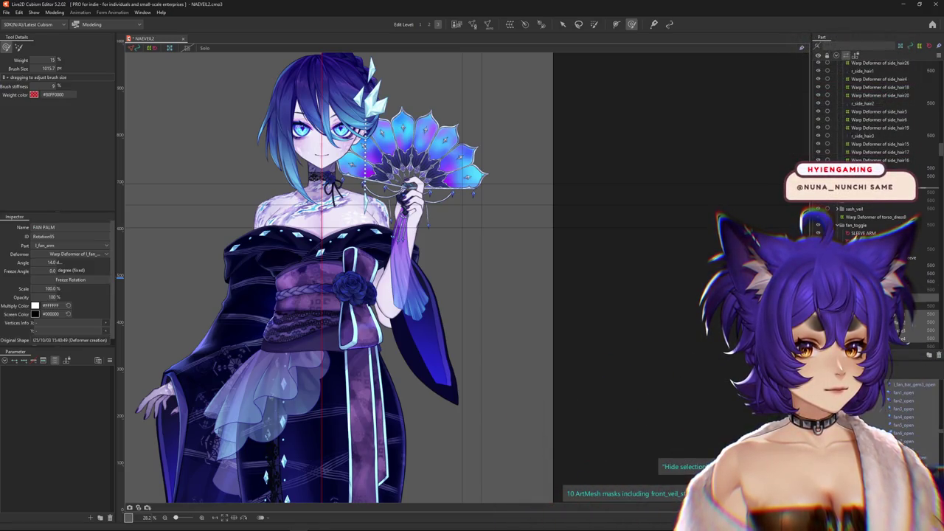
pyautogui.scroll(-5, 878, 111)
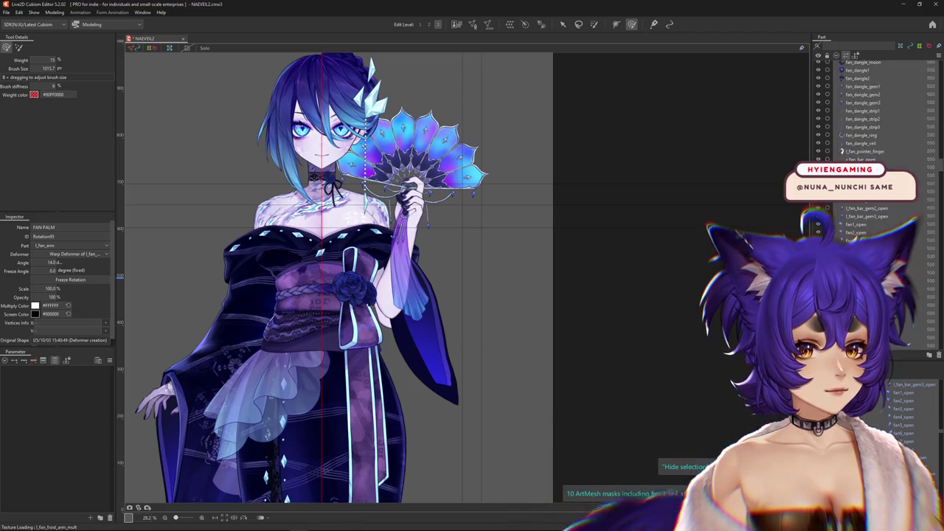
pyautogui.click(929, 355)
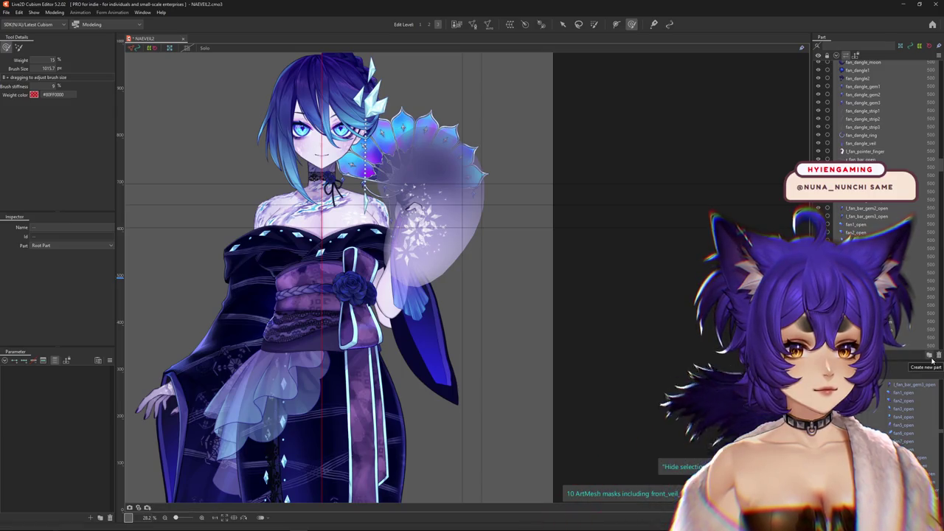
# Step: Create a new part named FAN FRONT containing the selected fan hand objects
pyautogui.click(929, 356)
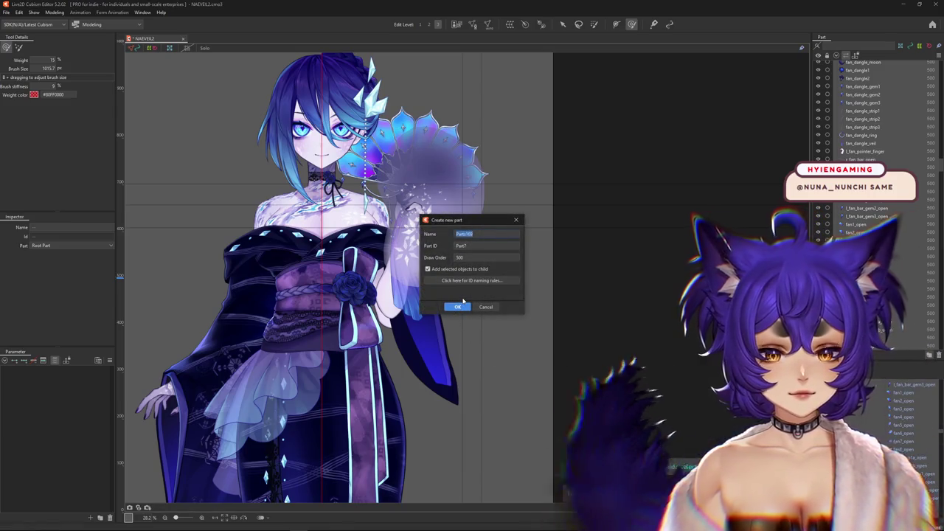
pyautogui.write('fan')
pyautogui.press('BackSpace')
pyautogui.press('BackSpace')
pyautogui.press('BackSpace')
pyautogui.write('r')
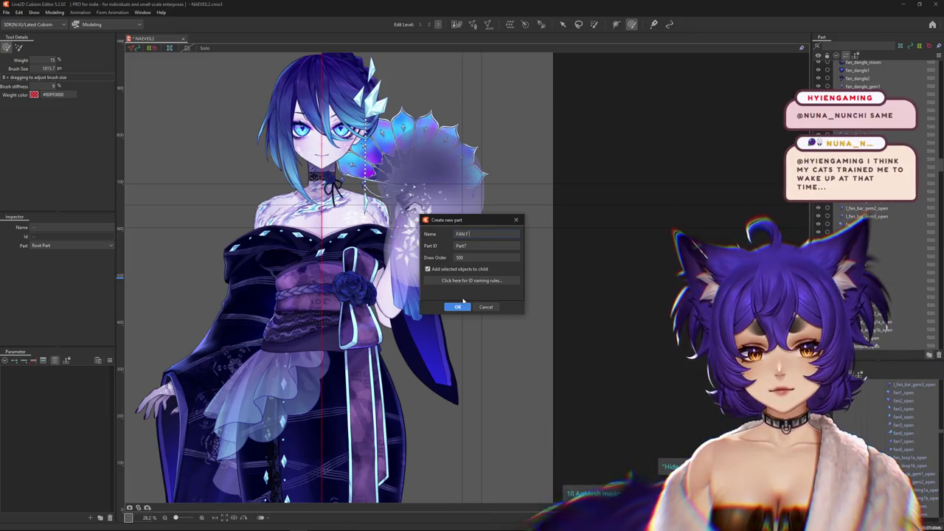
pyautogui.click(459, 305)
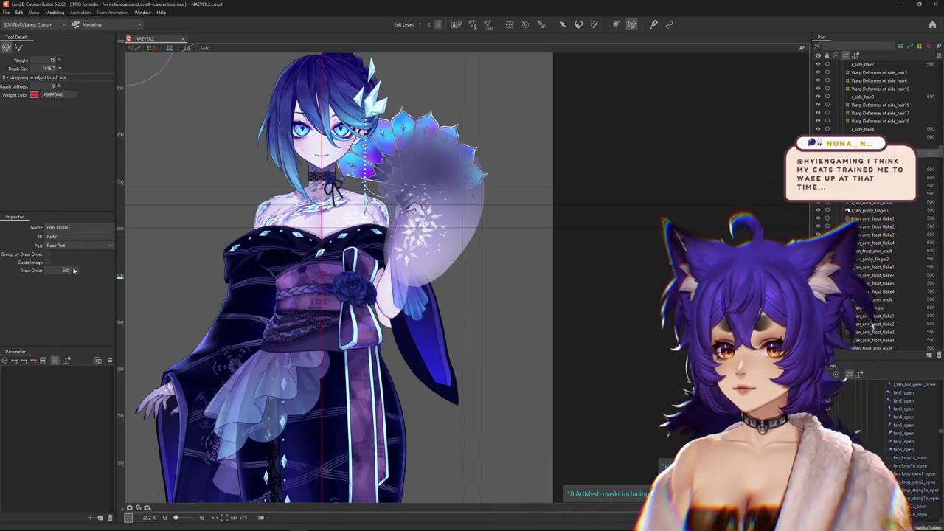
# Step: Set FAN FRONT's draw order to 501 and check its place in the parts list
pyautogui.scroll(1, 821, 205)
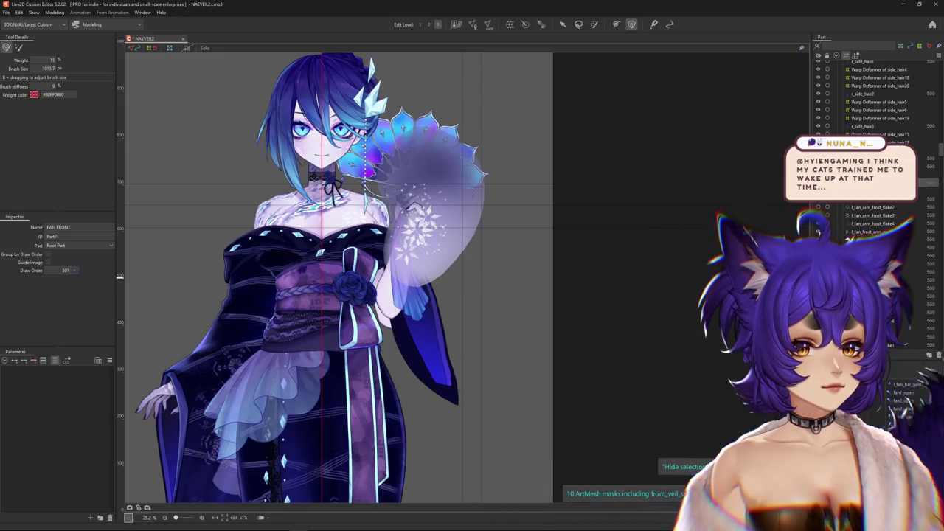
pyautogui.click(436, 171)
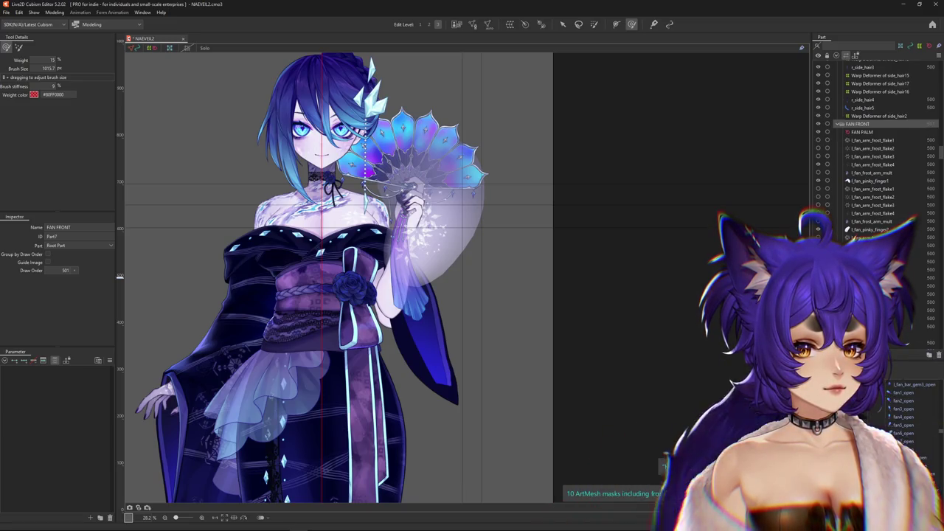
pyautogui.scroll(-1, 874, 148)
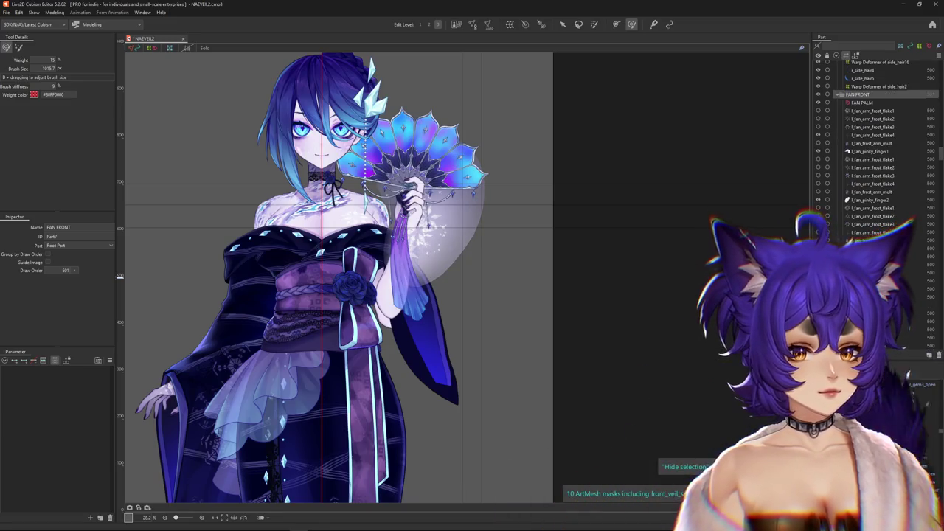
pyautogui.scroll(-3, 874, 148)
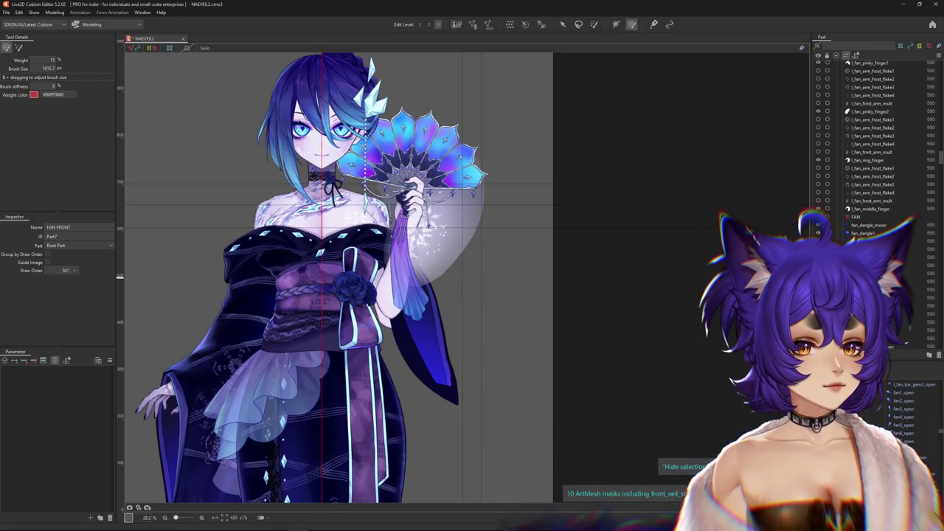
pyautogui.scroll(-5, 874, 147)
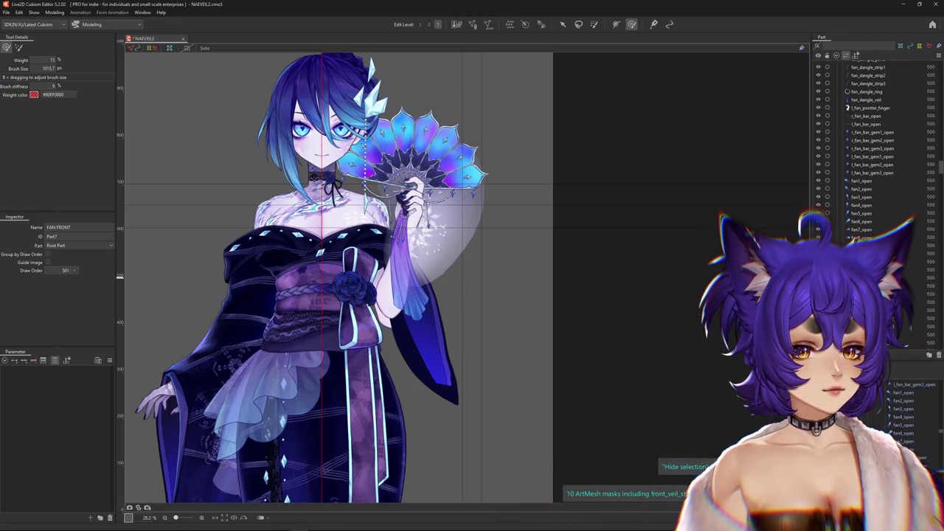
pyautogui.scroll(-1, 874, 147)
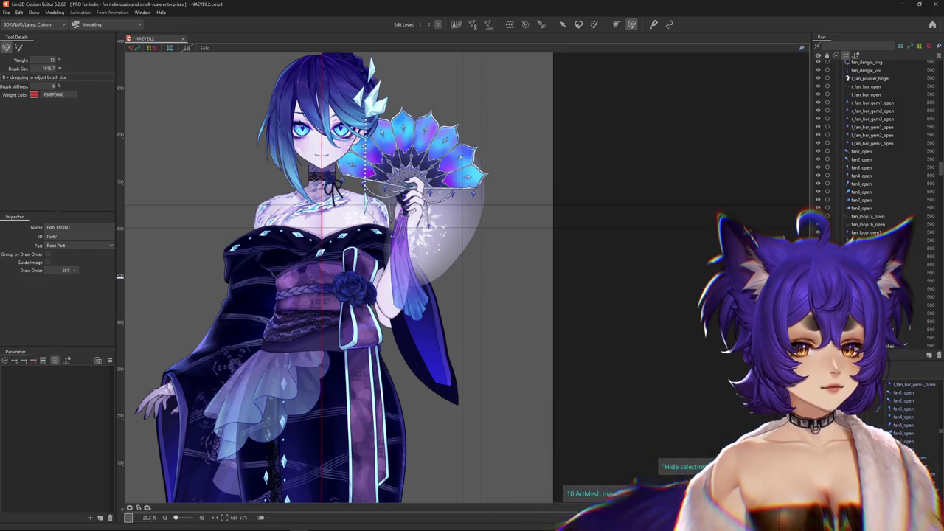
pyautogui.scroll(-1, 874, 147)
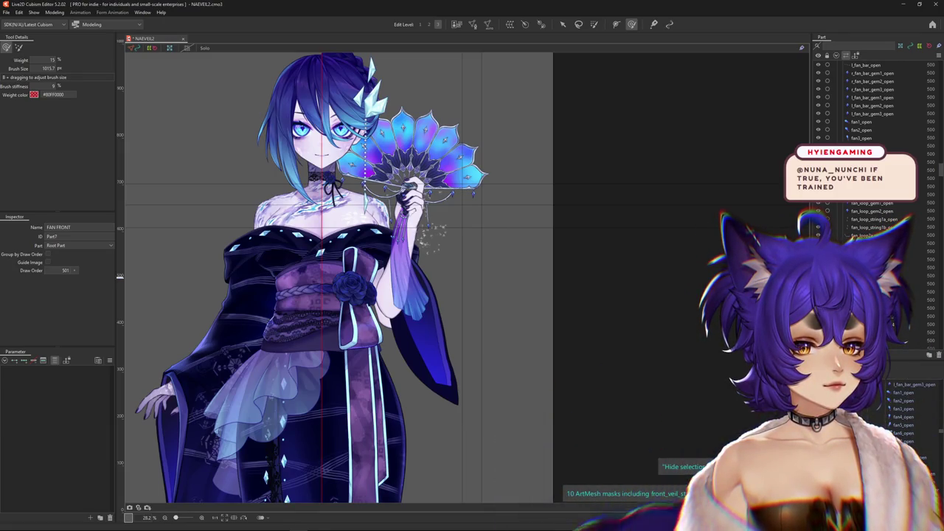
pyautogui.scroll(3, 871, 110)
pyautogui.scroll(3, 871, 111)
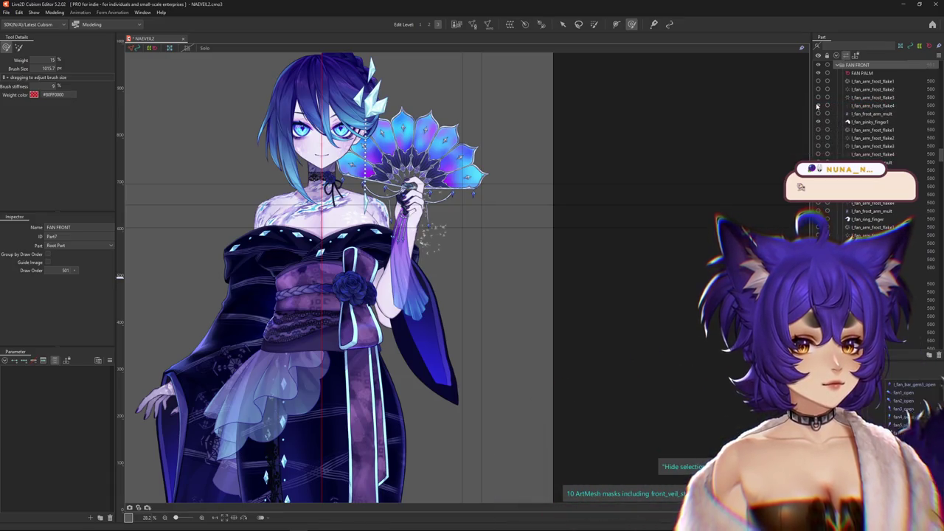
pyautogui.click(54, 13)
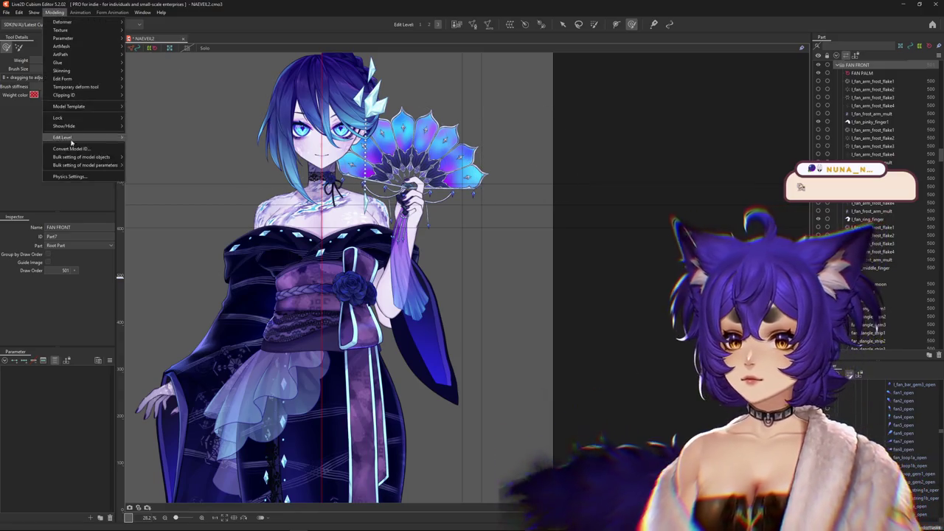
# Step: Preview the fan in Physics Settings, then close the window
pyautogui.click(70, 179)
pyautogui.scroll(5, 579, 219)
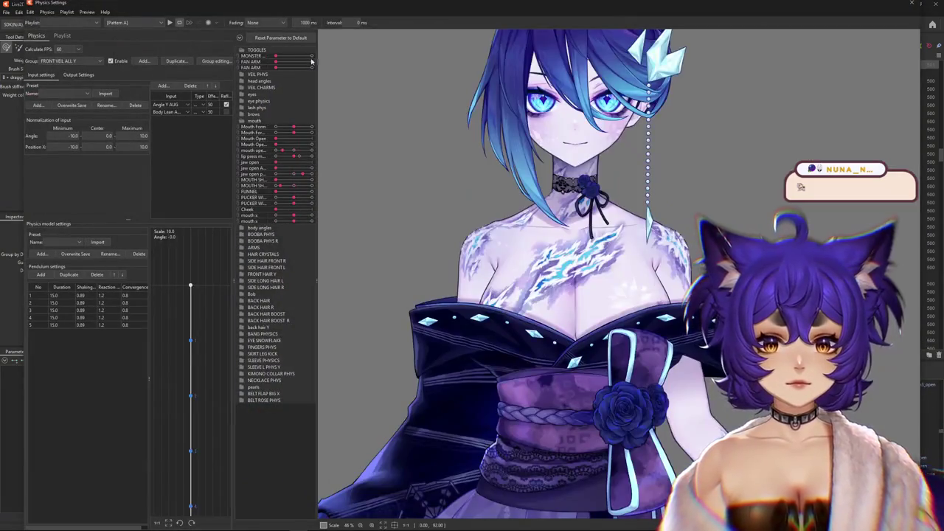
pyautogui.scroll(-4, 616, 332)
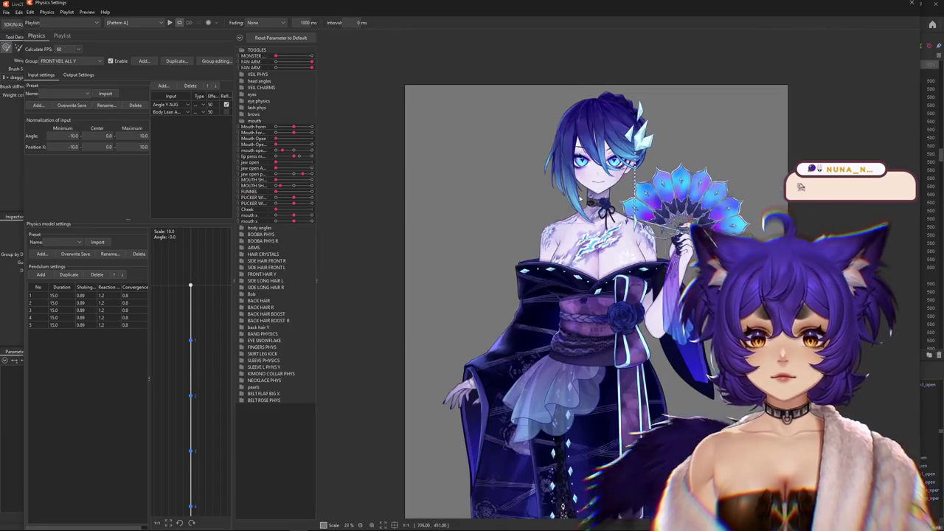
pyautogui.click(912, 3)
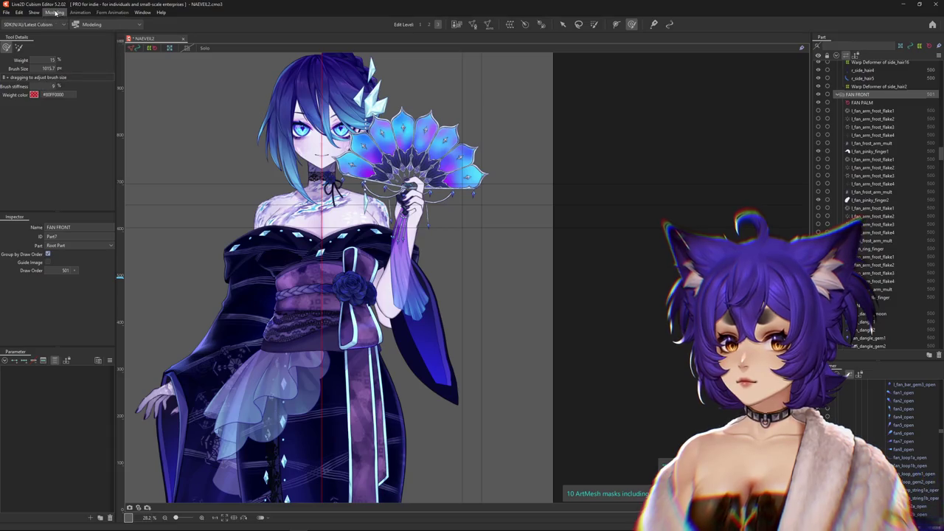
# Step: Enable Group by Draw Order on FAN FRONT, then test the sway in Physics Settings and close it
pyautogui.click(47, 254)
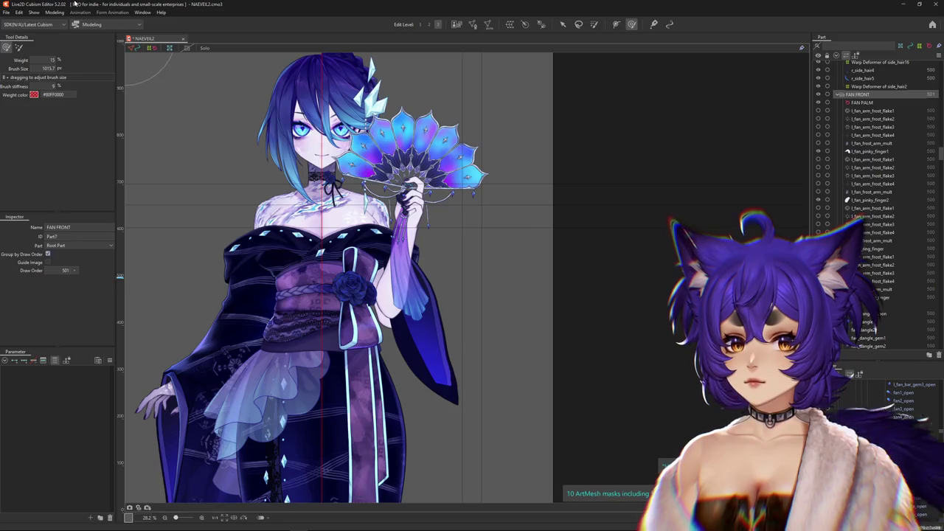
pyautogui.click(54, 13)
pyautogui.click(70, 177)
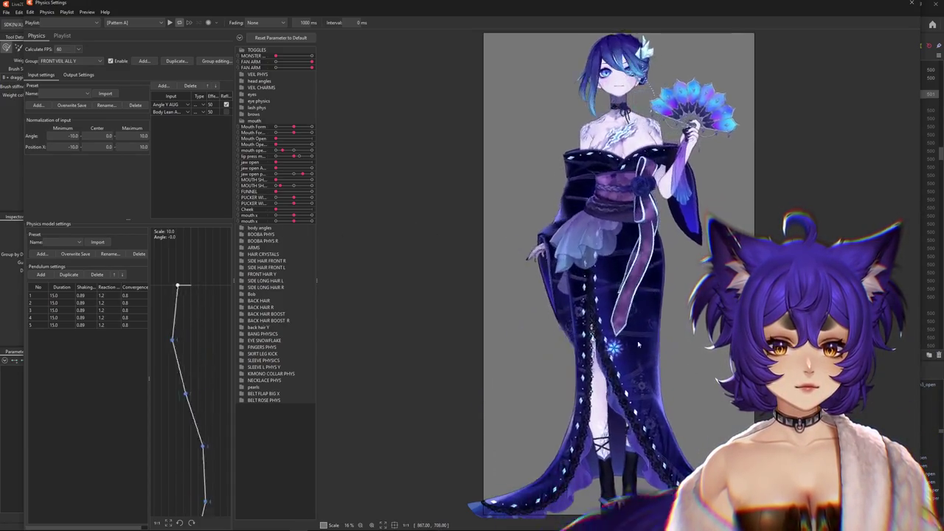
pyautogui.scroll(2, 636, 74)
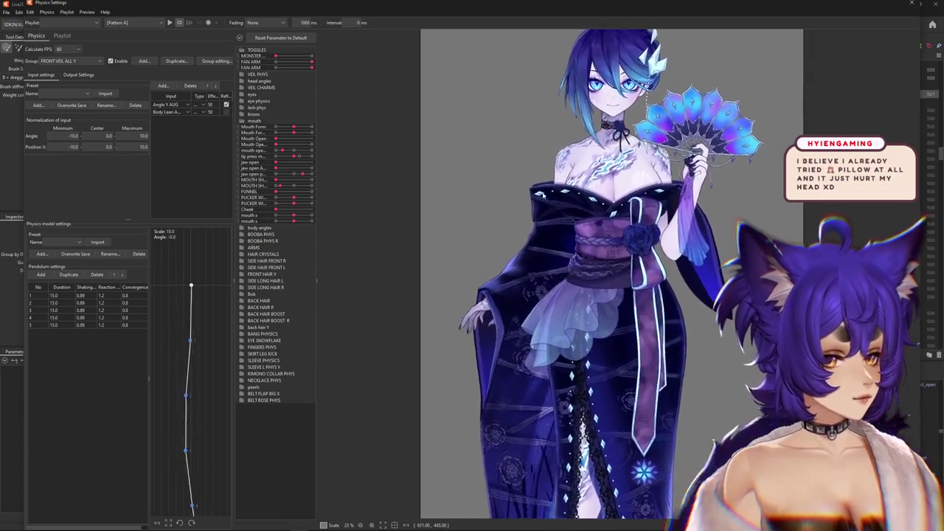
pyautogui.scroll(3, 573, 304)
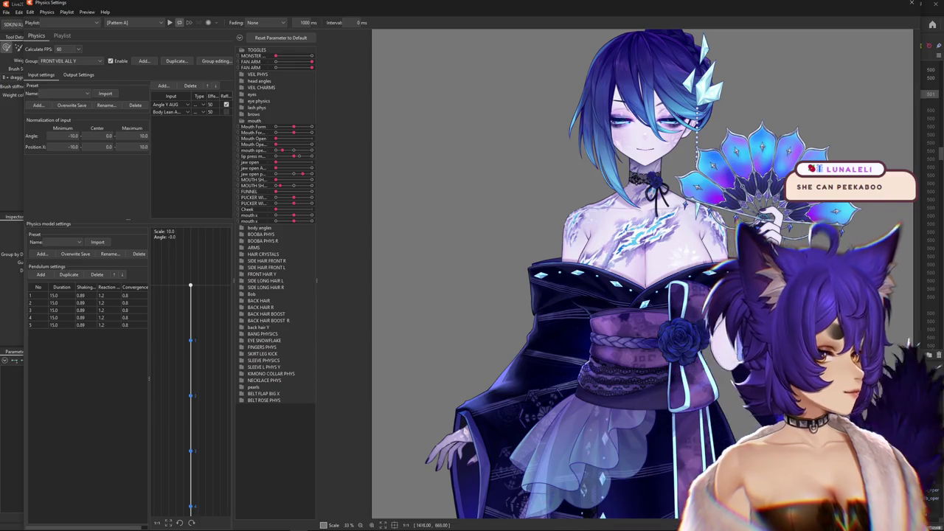
pyautogui.scroll(-3, 812, 280)
pyautogui.scroll(1, 812, 281)
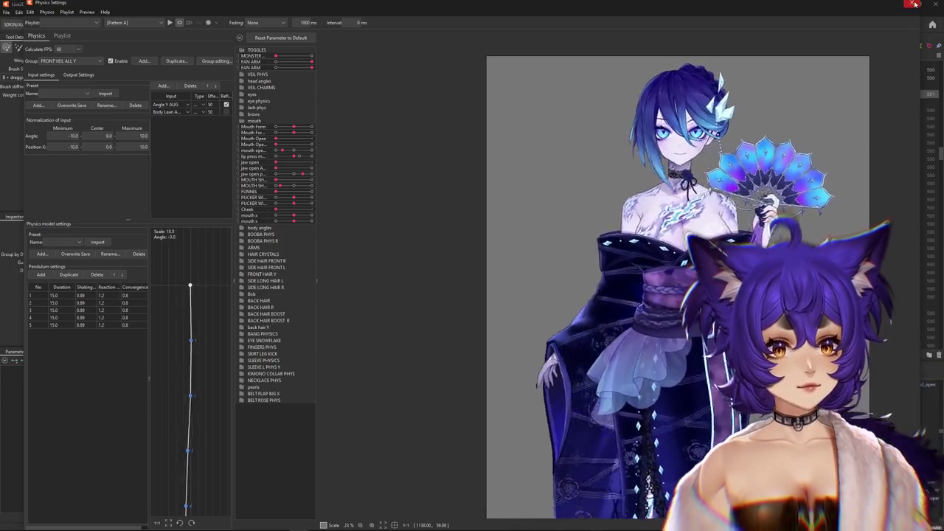
pyautogui.press('Escape')
pyautogui.scroll(3, 481, 253)
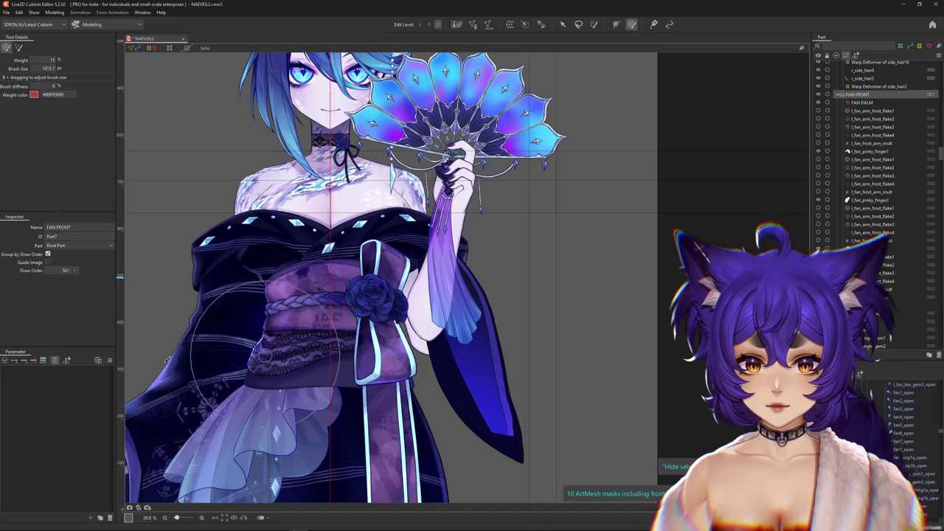
# Step: Set both FAN ARM parameters to 1.0 so the model holds the open fan
pyautogui.click(55, 362)
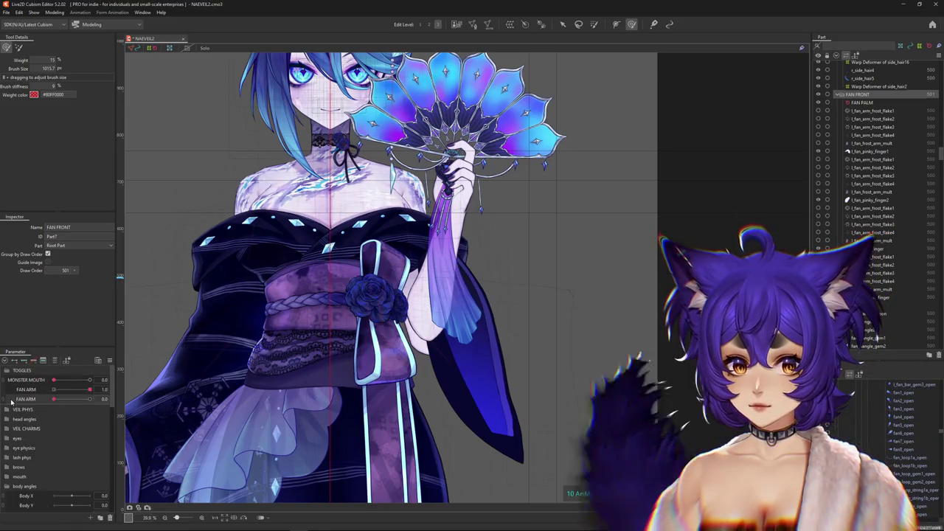
pyautogui.rightClick(115, 389)
pyautogui.click(155, 341)
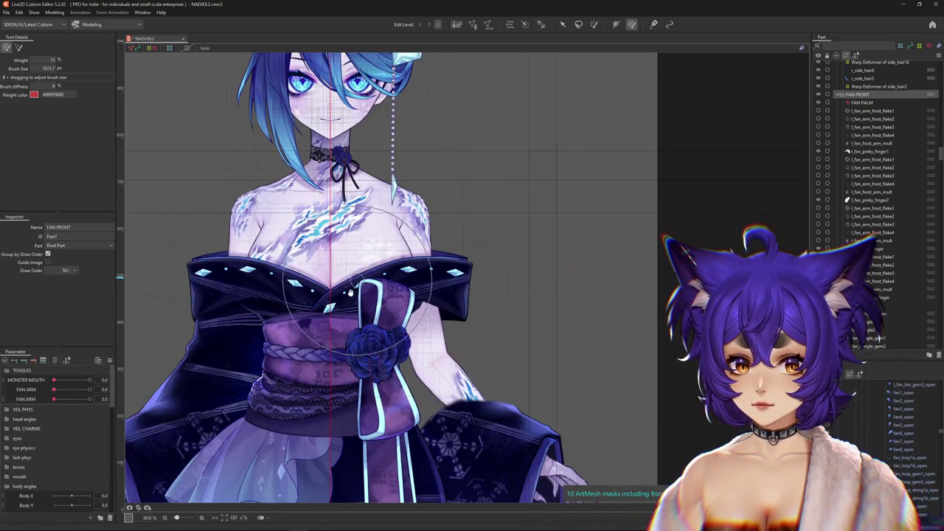
pyautogui.scroll(-2, 475, 346)
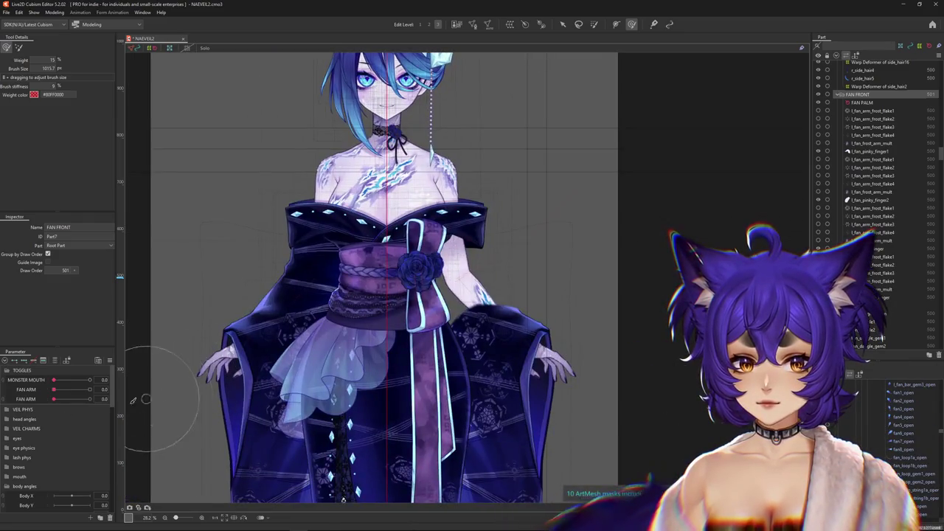
pyautogui.moveTo(54, 399); pyautogui.dragTo(129, 399)
pyautogui.moveTo(54, 389)
pyautogui.mouseDown()
pyautogui.moveTo(89, 389)
pyautogui.moveTo(101, 403)
pyautogui.mouseUp()
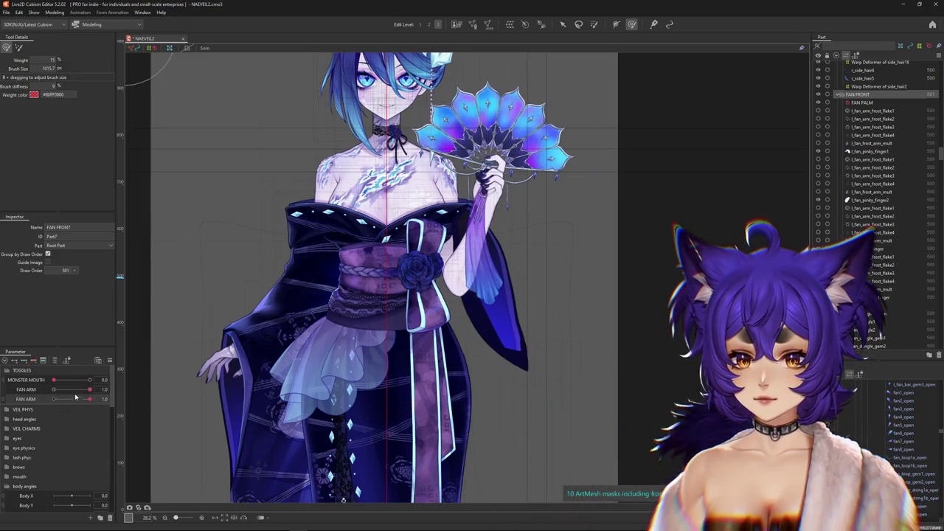
pyautogui.scroll(2, 487, 170)
pyautogui.scroll(2, 487, 170)
# Step: Choose l_fan_forearm from the overlapping meshes and enter Mesh Edit mode on it
pyautogui.rightClick(509, 243)
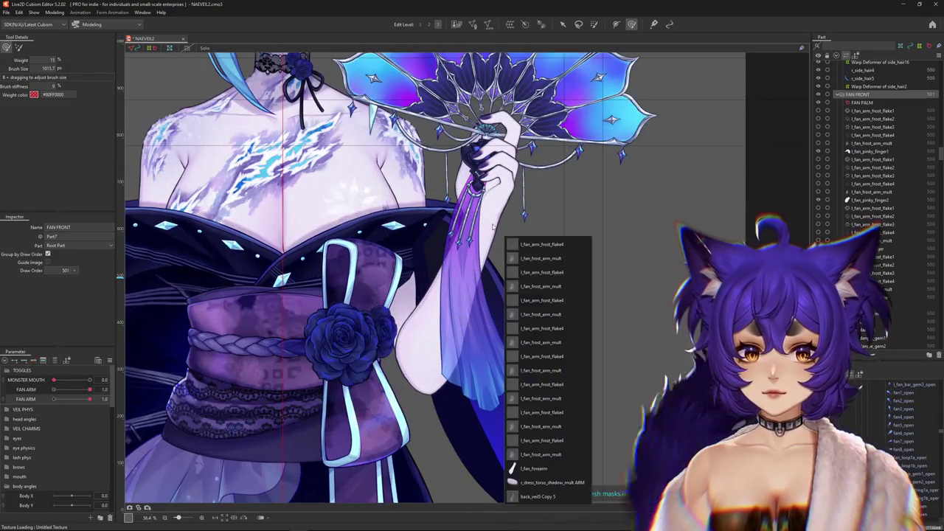
pyautogui.click(535, 469)
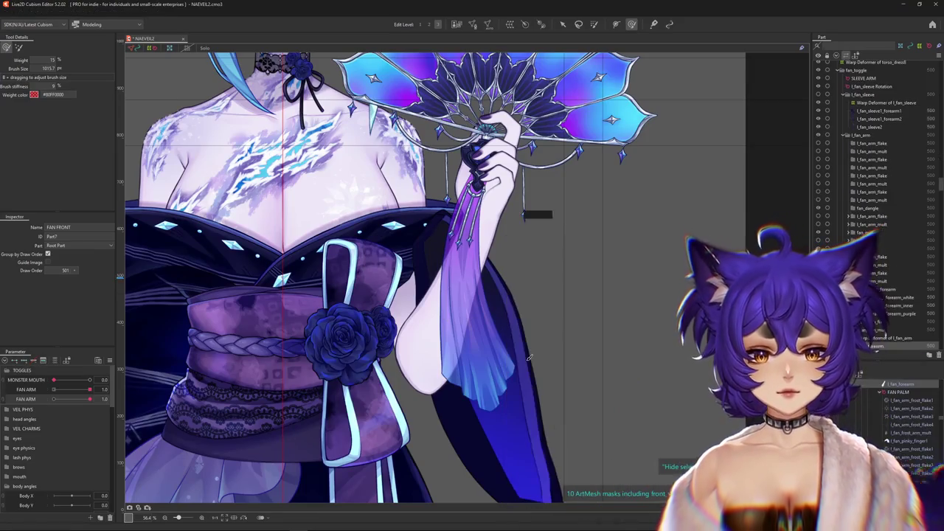
pyautogui.scroll(2, 472, 191)
pyautogui.doubleClick(401, 391)
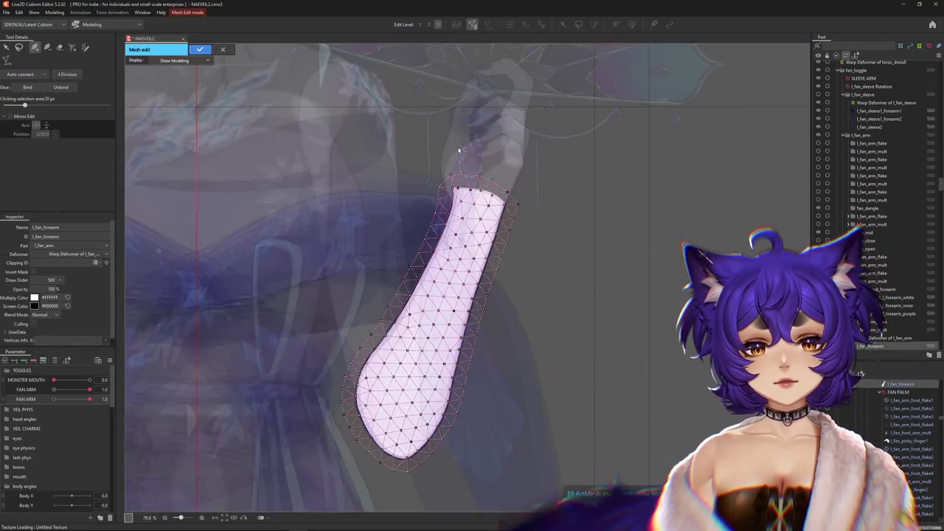
# Step: Add three vertices around the lower tip of the l_fan_forearm mesh
pyautogui.scroll(4, 401, 391)
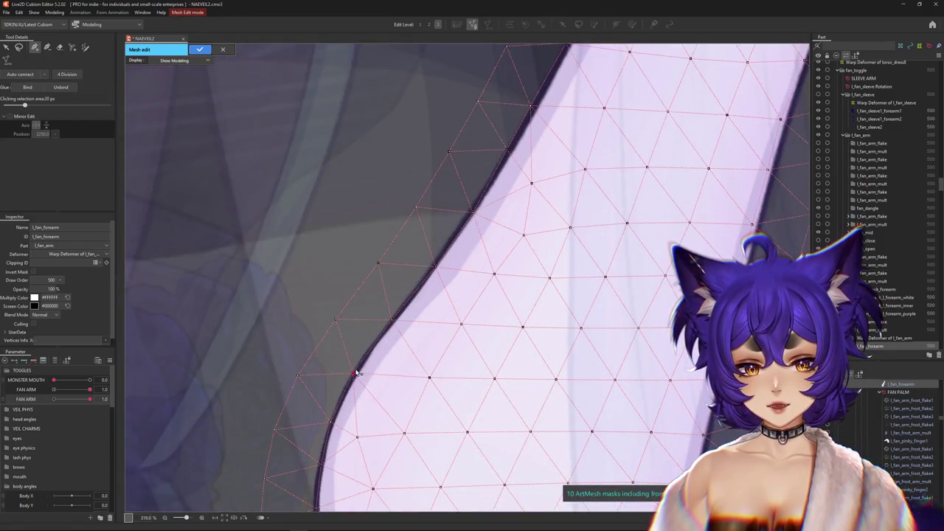
pyautogui.scroll(-2, 341, 404)
pyautogui.scroll(2, 380, 377)
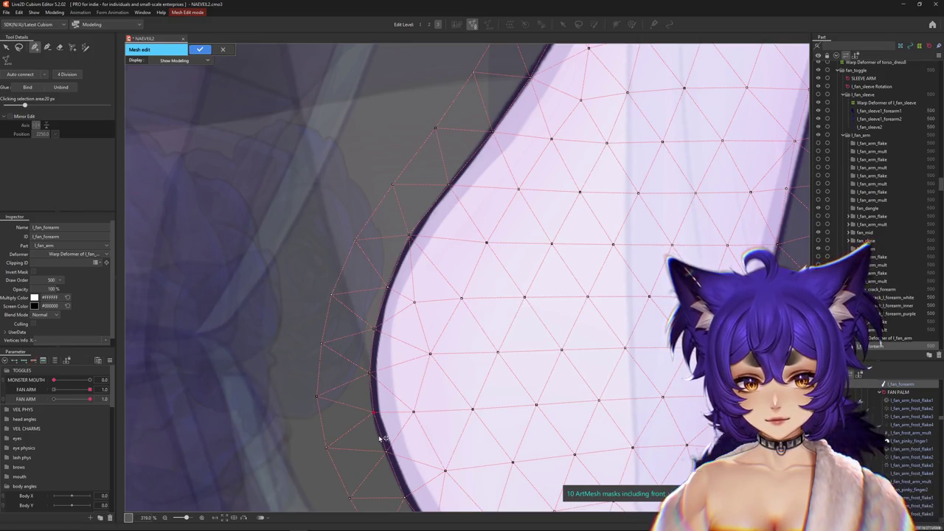
pyautogui.scroll(-1, 379, 434)
pyautogui.scroll(1, 378, 382)
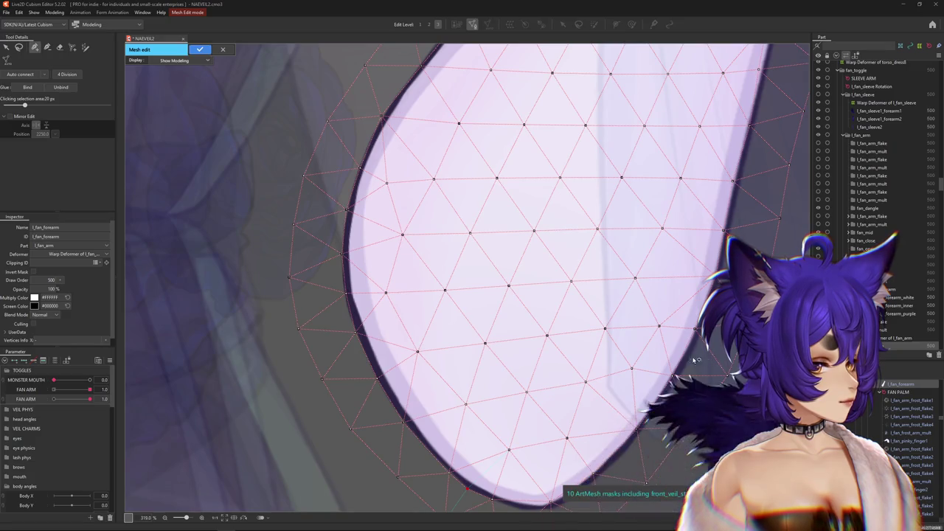
pyautogui.scroll(-3, 511, 501)
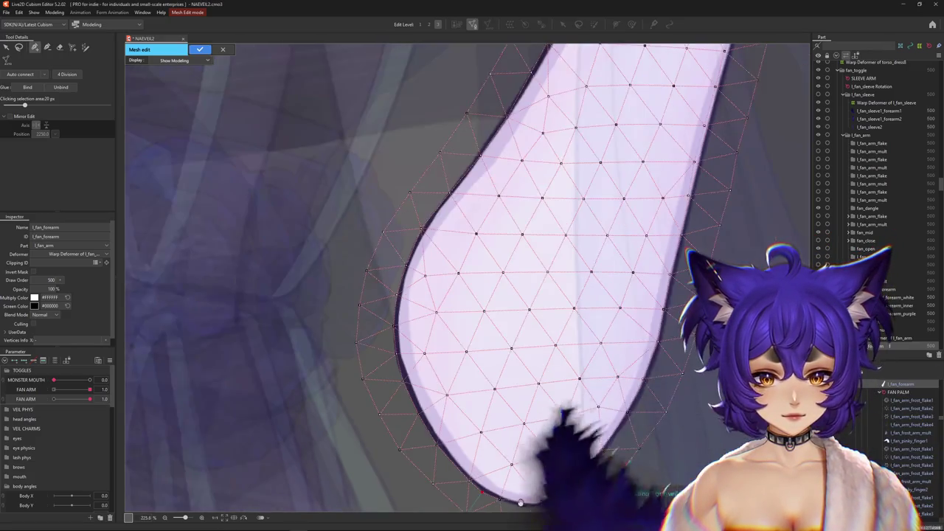
pyautogui.scroll(5, 446, 432)
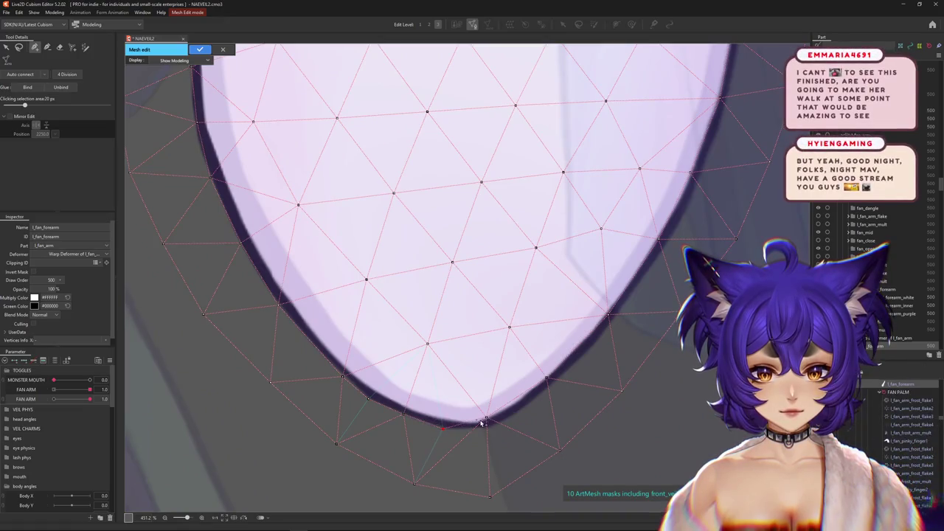
pyautogui.click(534, 399)
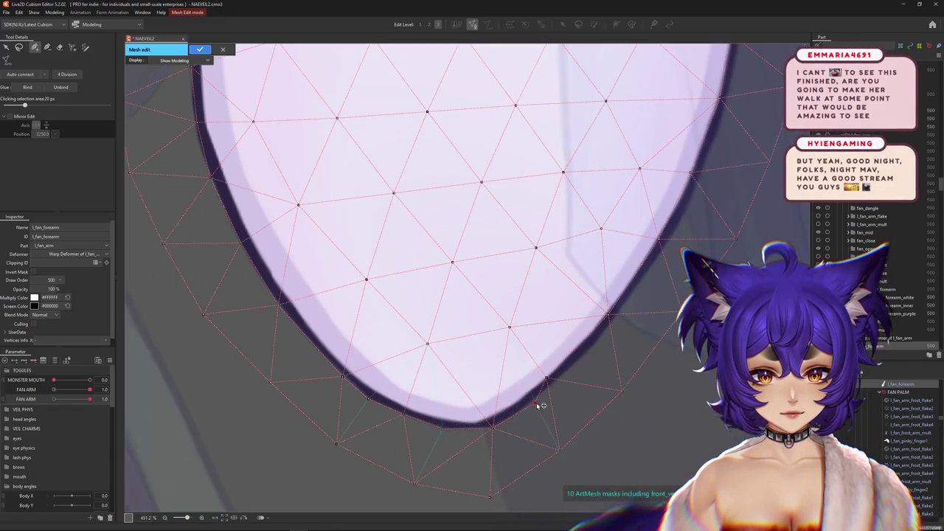
pyautogui.click(556, 377)
pyautogui.click(567, 377)
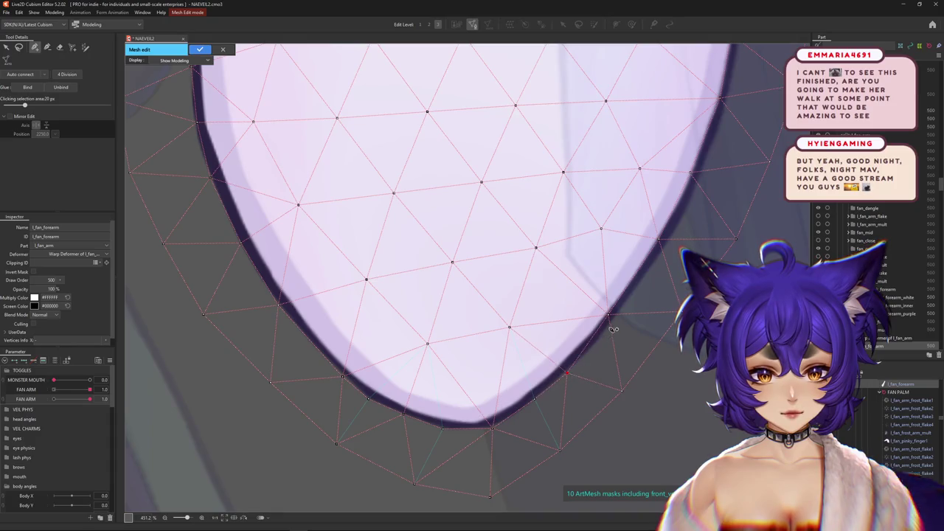
# Step: Move the forearm mesh's edge vertices so they follow the forearm outline
pyautogui.moveTo(611, 330)
pyautogui.mouseDown()
pyautogui.moveTo(481, 414)
pyautogui.moveTo(490, 418)
pyautogui.mouseUp()
pyautogui.moveTo(520, 345); pyautogui.dragTo(530, 345)
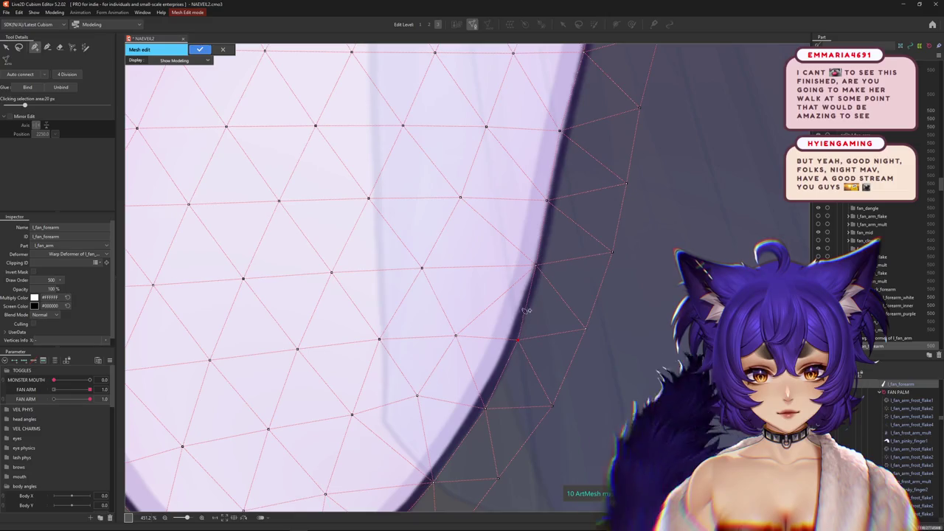
pyautogui.moveTo(535, 264); pyautogui.dragTo(539, 265)
pyautogui.moveTo(550, 232); pyautogui.dragTo(533, 360)
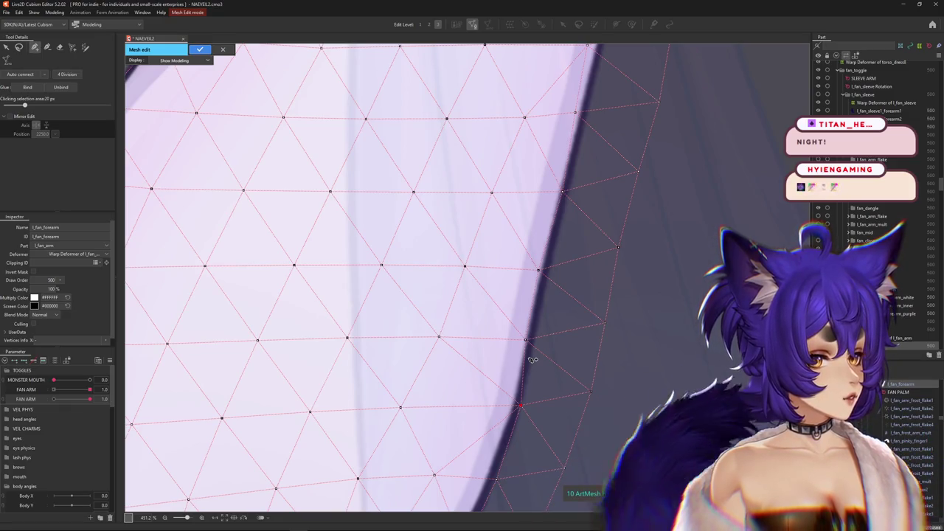
pyautogui.click(537, 333)
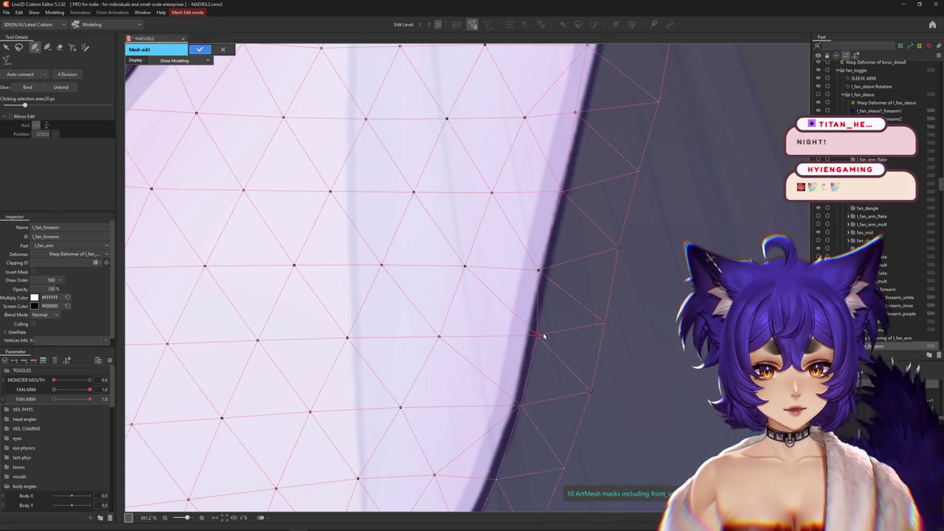
pyautogui.scroll(-2, 548, 273)
pyautogui.scroll(2, 562, 274)
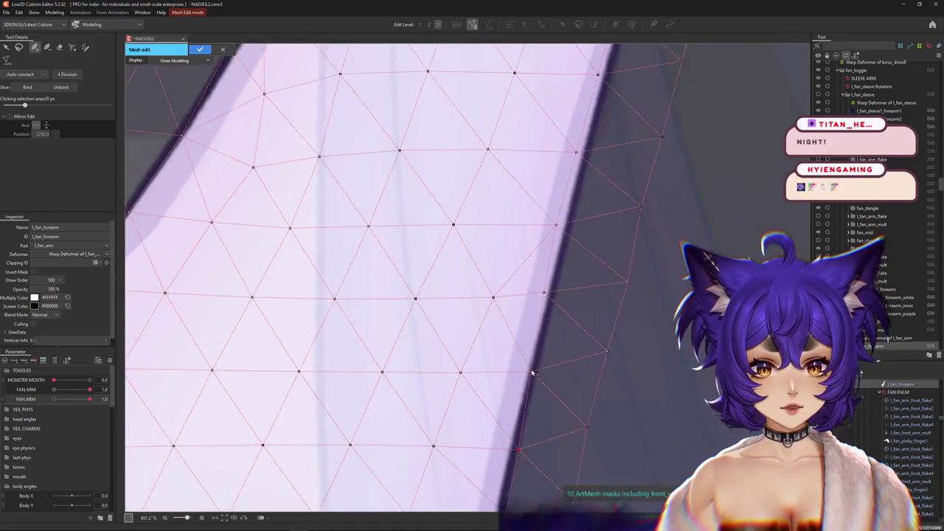
pyautogui.moveTo(547, 293); pyautogui.dragTo(556, 294)
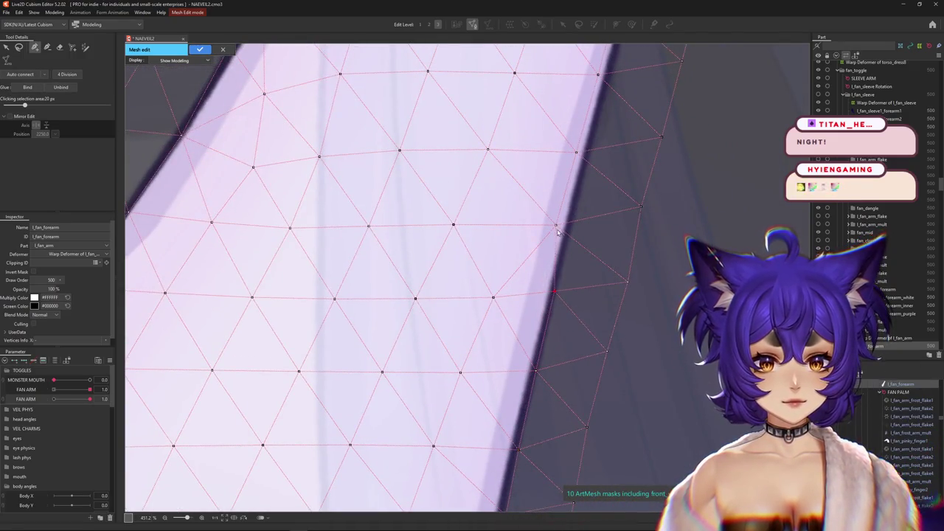
pyautogui.moveTo(577, 153)
pyautogui.mouseDown()
pyautogui.moveTo(590, 155)
pyautogui.moveTo(508, 330)
pyautogui.mouseUp()
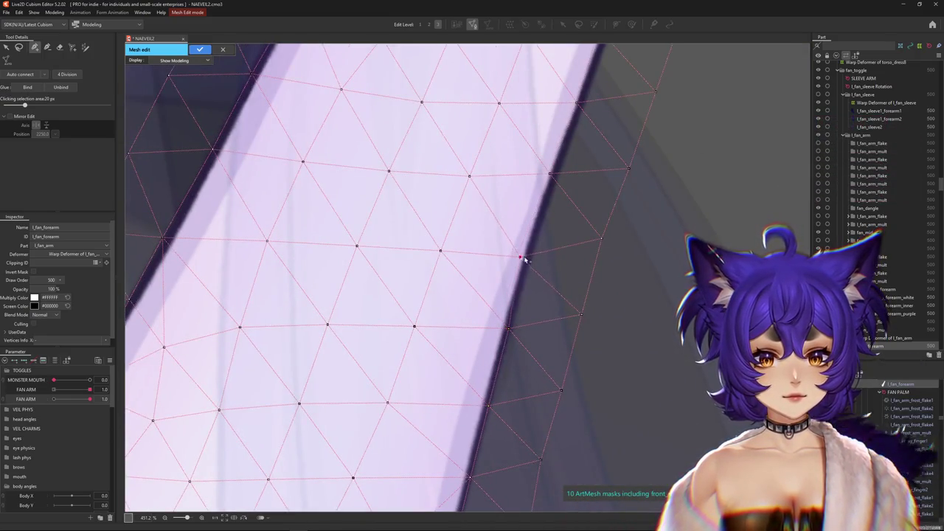
# Step: Add vertices along the forearm's top edge and left outline
pyautogui.moveTo(522, 258); pyautogui.dragTo(421, 401)
pyautogui.scroll(-2, 418, 387)
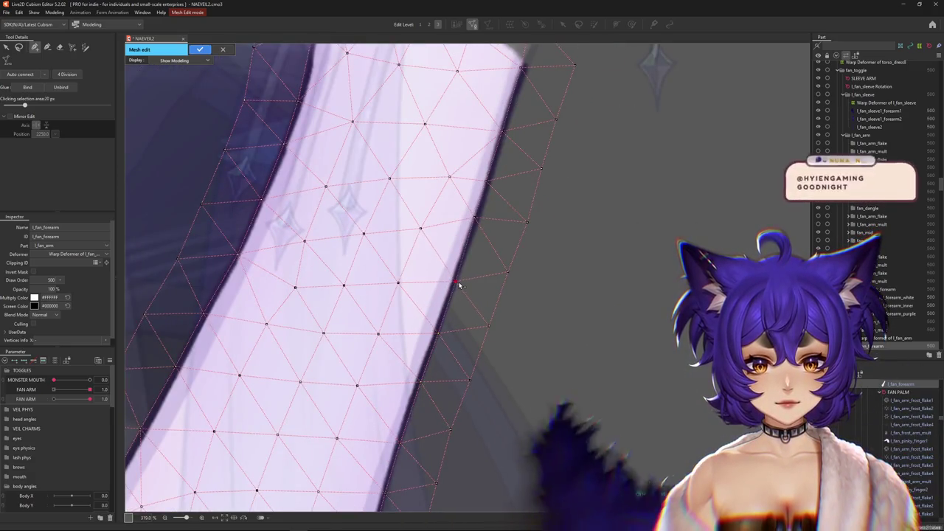
pyautogui.moveTo(456, 289); pyautogui.dragTo(445, 373)
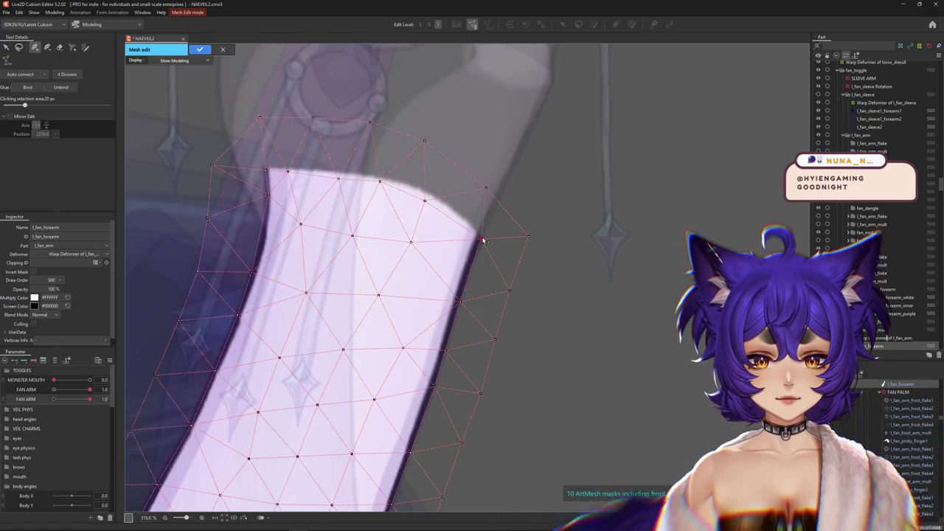
pyautogui.moveTo(476, 244); pyautogui.dragTo(476, 272)
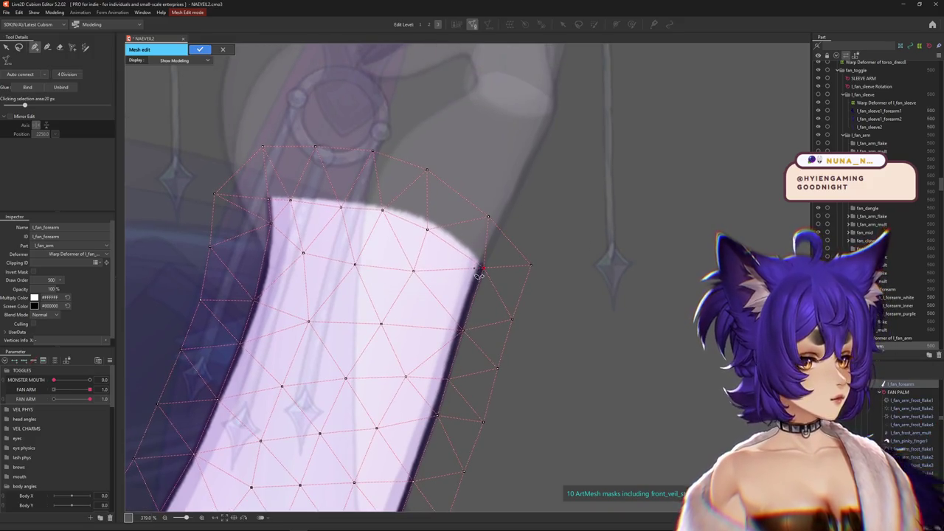
pyautogui.click(447, 230)
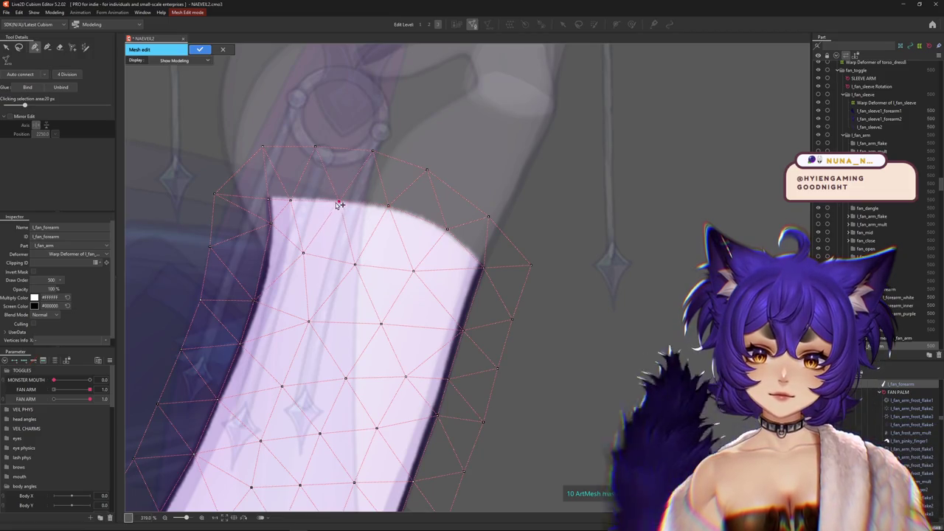
pyautogui.click(291, 200)
pyautogui.click(269, 227)
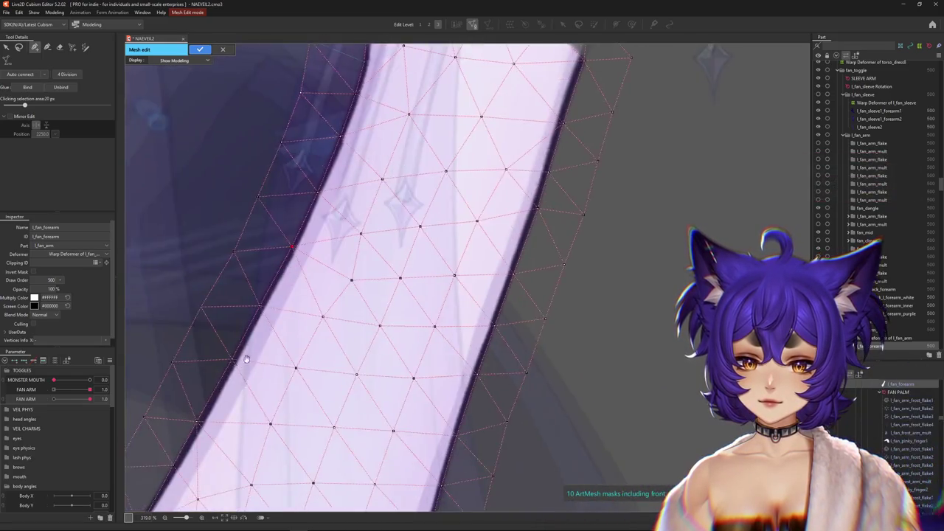
pyautogui.moveTo(190, 459); pyautogui.dragTo(309, 317)
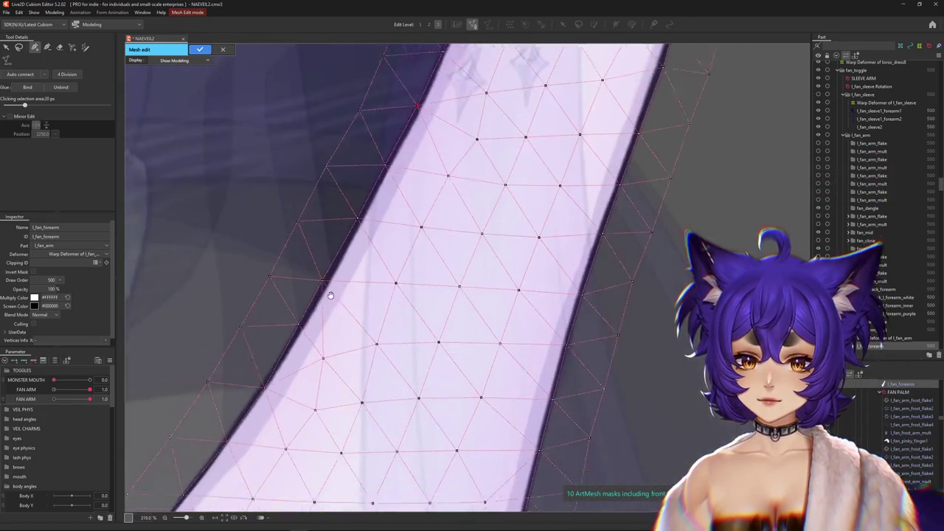
pyautogui.click(301, 311)
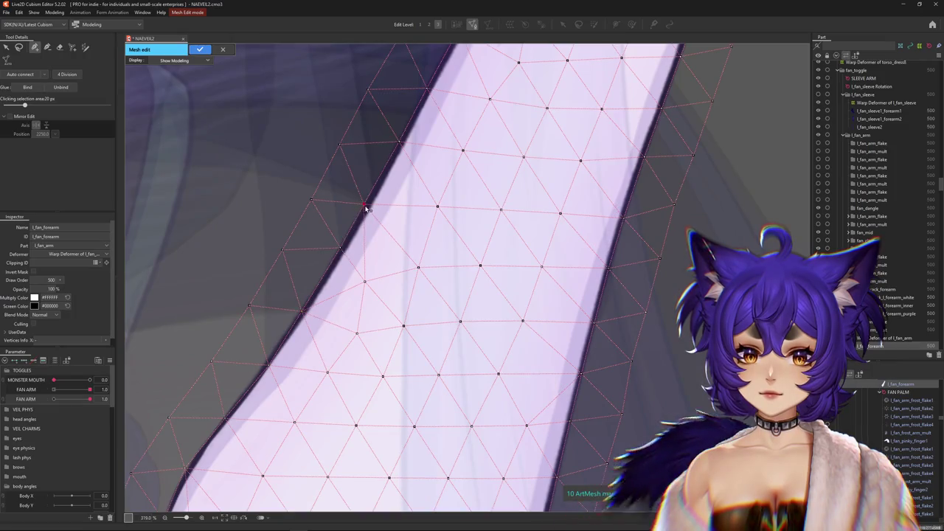
pyautogui.click(268, 367)
pyautogui.moveTo(246, 404); pyautogui.dragTo(292, 284)
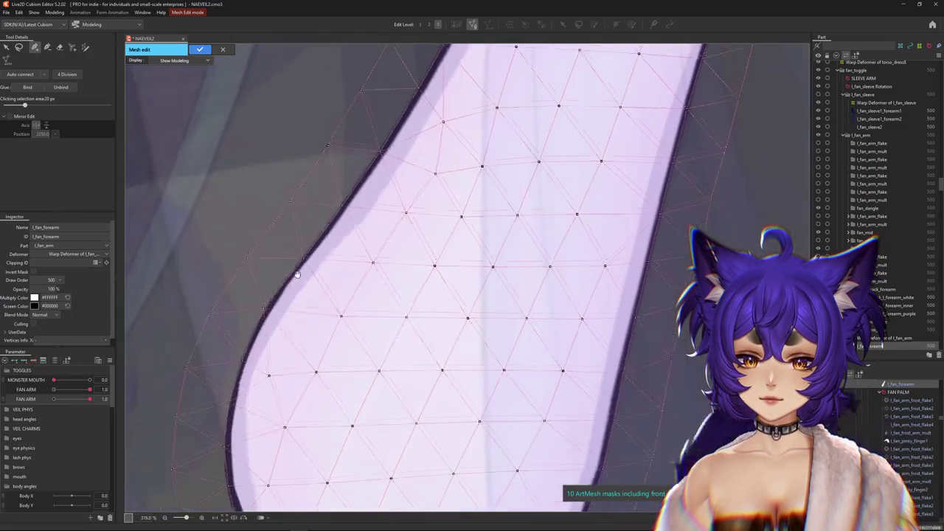
# Step: Apply the forearm mesh edits and open l_fan_pinky_finger2 for mesh editing
pyautogui.scroll(-2, 278, 349)
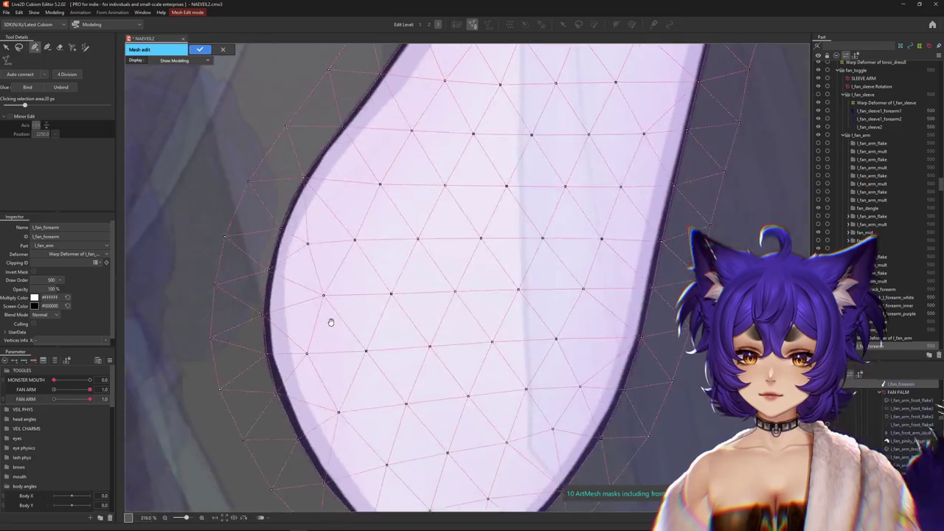
pyautogui.scroll(-2, 327, 256)
pyautogui.scroll(-5, 327, 255)
pyautogui.scroll(-2, 347, 436)
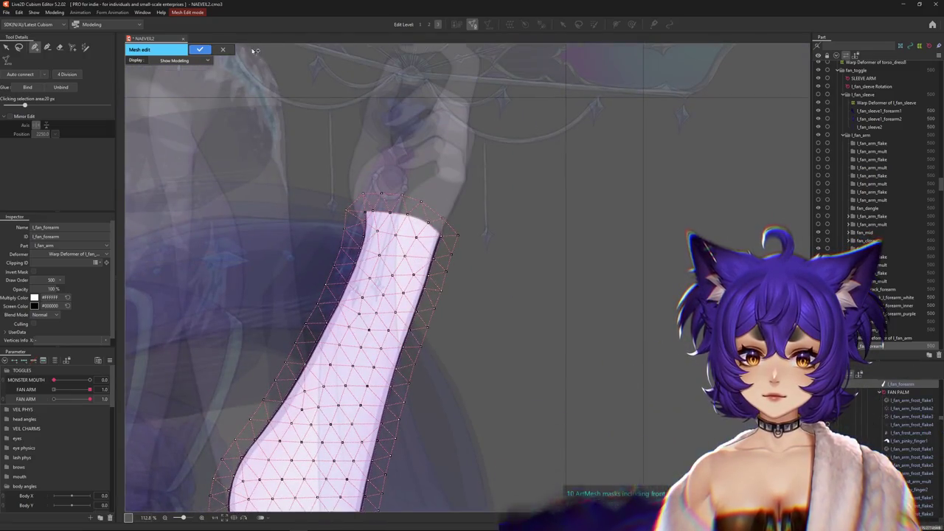
pyautogui.click(200, 50)
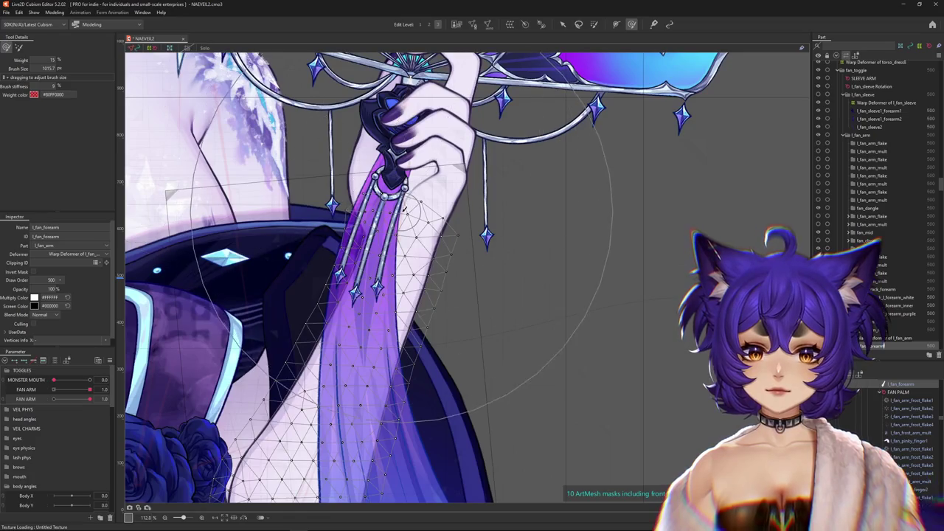
pyautogui.scroll(5, 415, 273)
pyautogui.rightClick(415, 264)
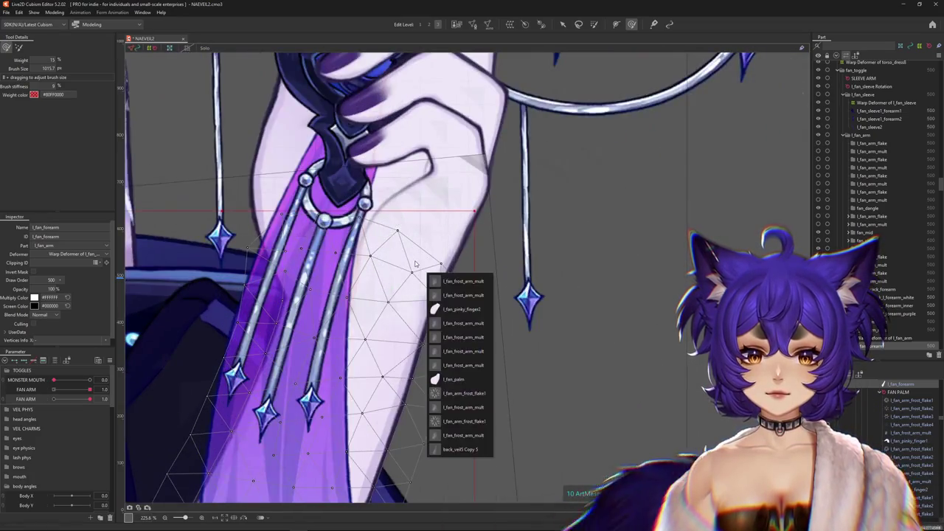
pyautogui.click(444, 309)
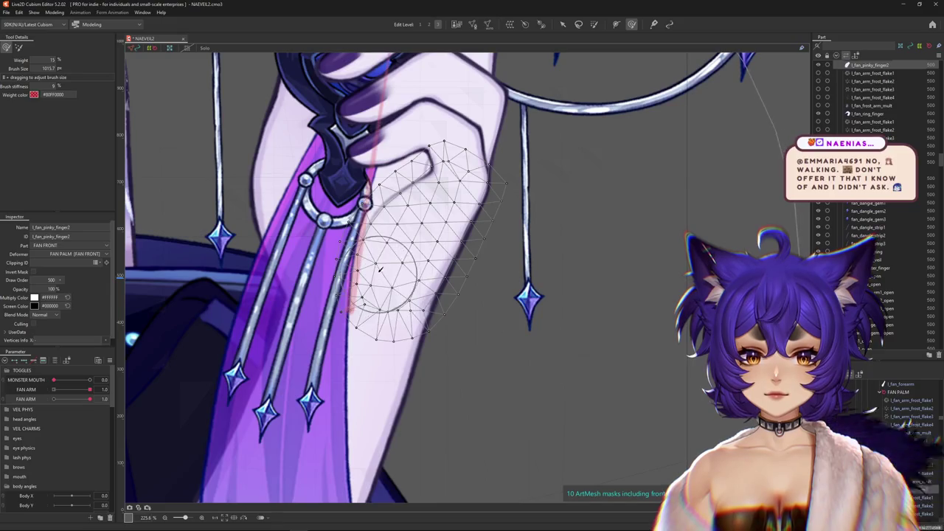
pyautogui.click(472, 25)
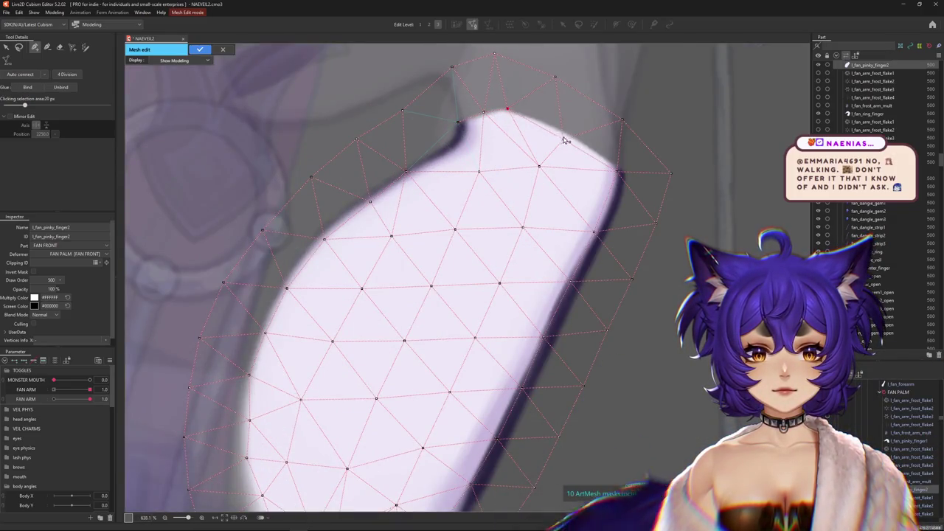
# Step: Add vertices on the pinky's top and upper-right edges and nudge nearby edge vertices outward
pyautogui.moveTo(565, 140); pyautogui.dragTo(570, 133)
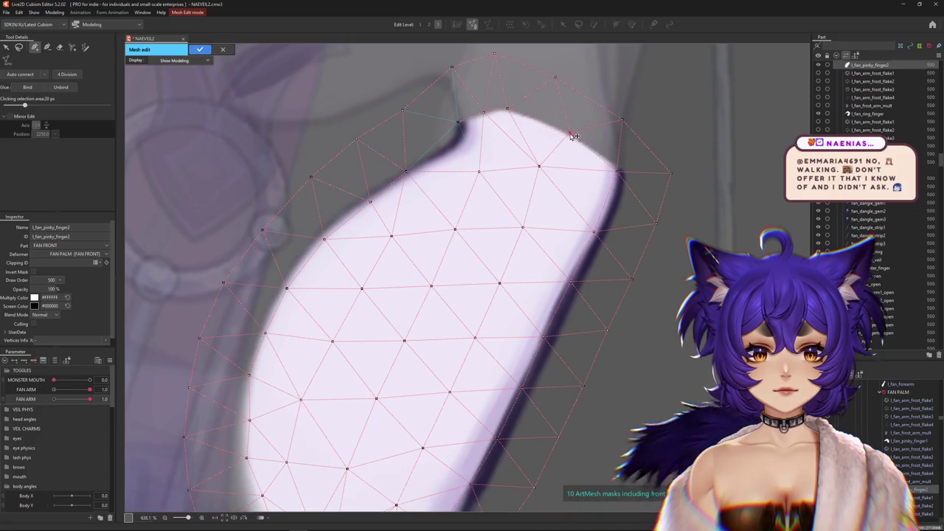
pyautogui.click(507, 109)
pyautogui.click(625, 172)
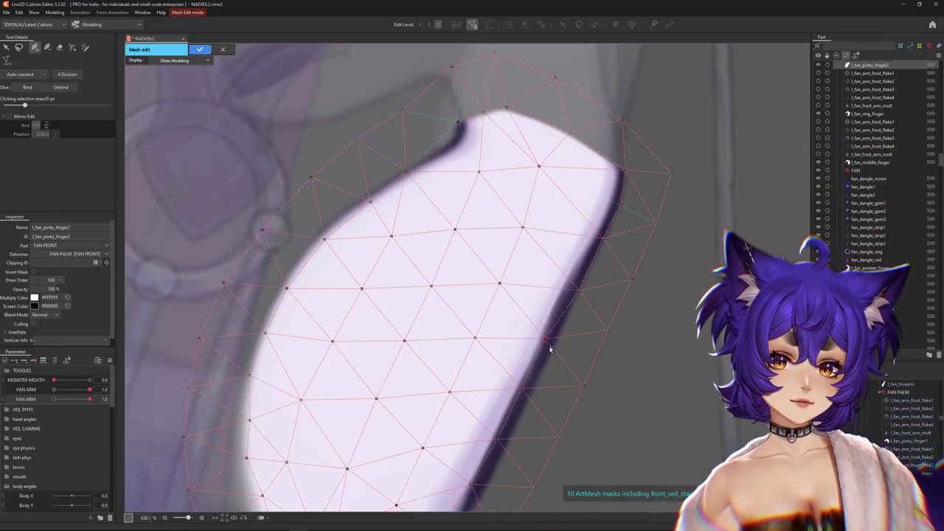
pyautogui.moveTo(543, 337); pyautogui.dragTo(552, 345)
# Step: Drag the bottom and lower vertices of l_fan_pinky_finger2 down onto the finger's edge
pyautogui.moveTo(528, 397)
pyautogui.mouseDown()
pyautogui.moveTo(468, 316)
pyautogui.moveTo(466, 334)
pyautogui.mouseUp()
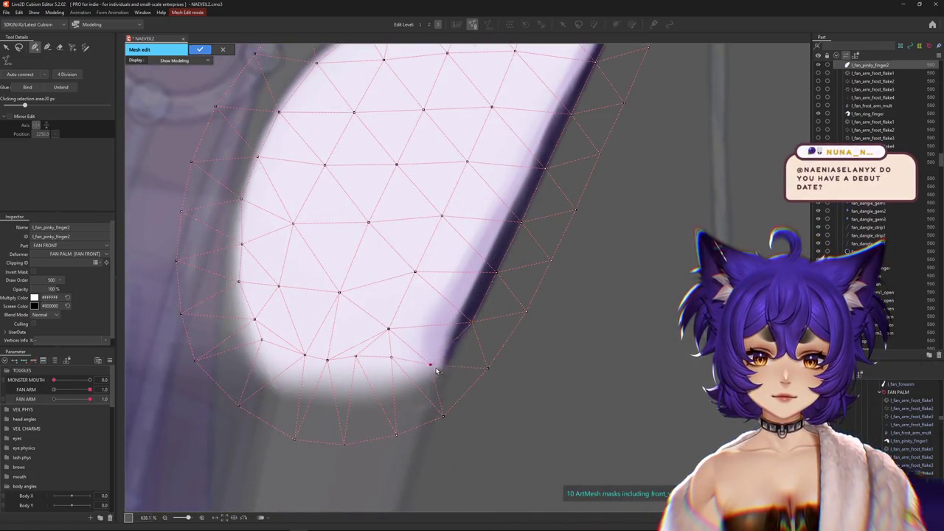
pyautogui.moveTo(396, 434); pyautogui.dragTo(393, 450)
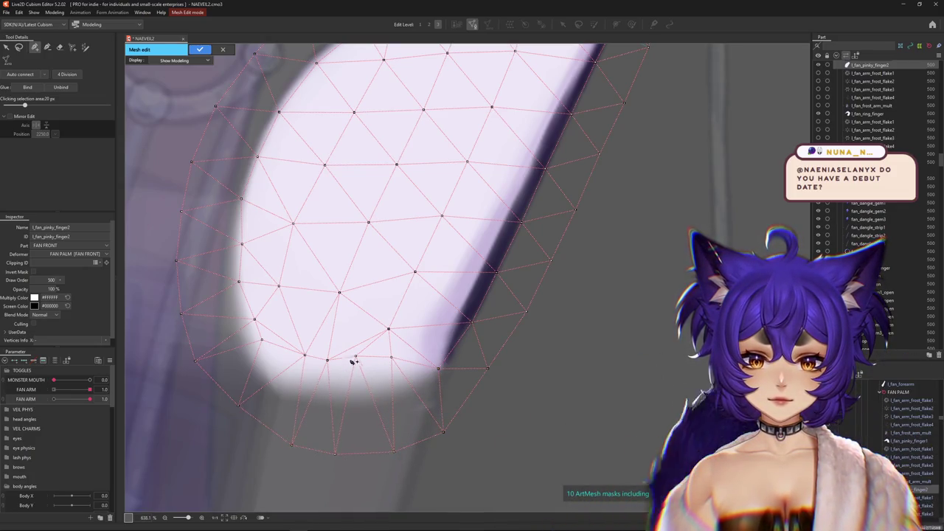
pyautogui.moveTo(354, 357); pyautogui.dragTo(355, 398)
pyautogui.click(406, 399)
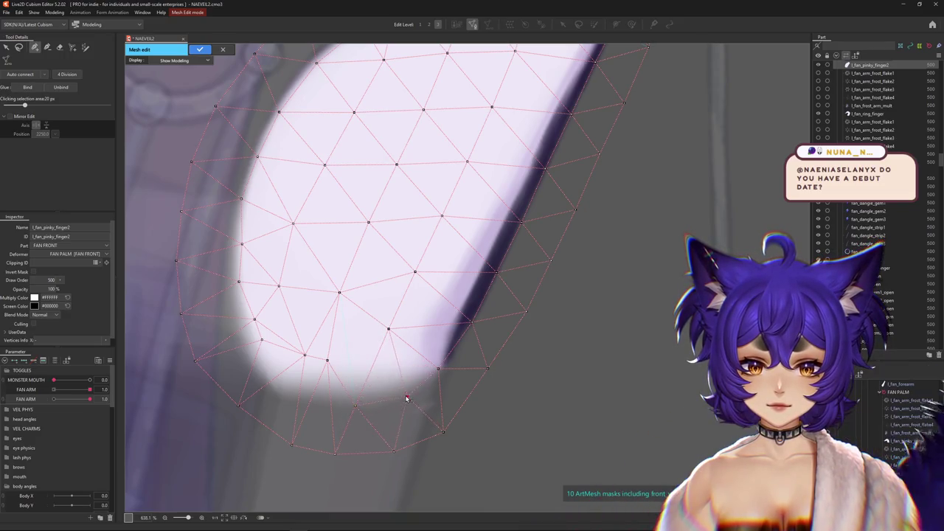
pyautogui.moveTo(327, 362); pyautogui.dragTo(319, 400)
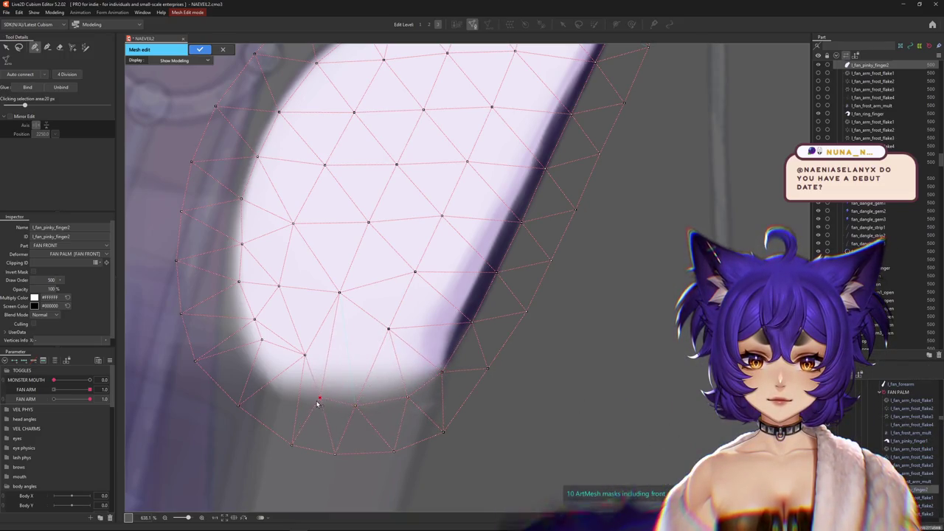
pyautogui.moveTo(303, 357); pyautogui.dragTo(277, 396)
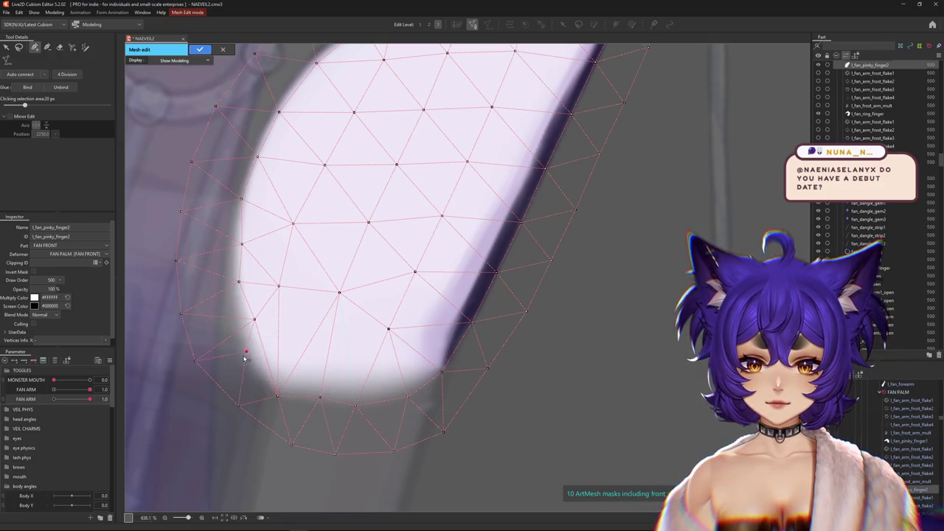
# Step: Move the left-side and upper vertices outward to follow the finger outline
pyautogui.moveTo(254, 319); pyautogui.dragTo(233, 319)
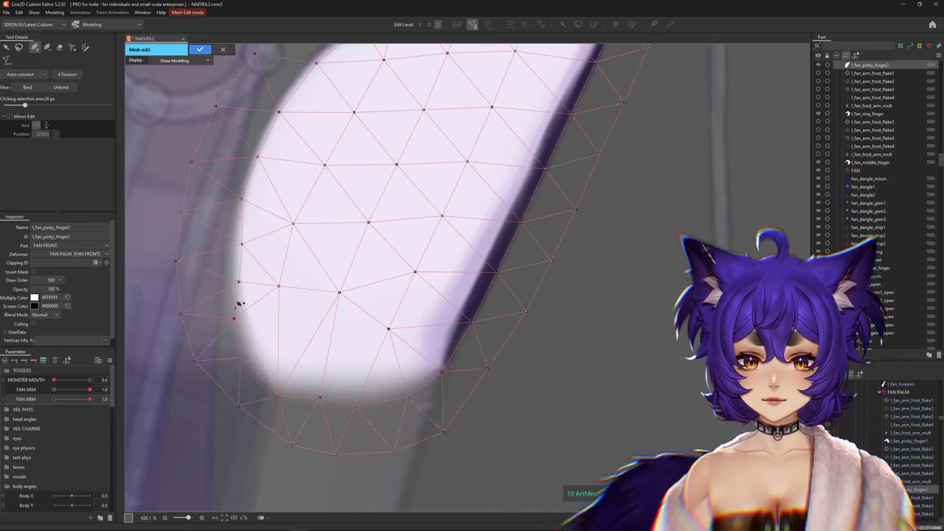
pyautogui.click(227, 279)
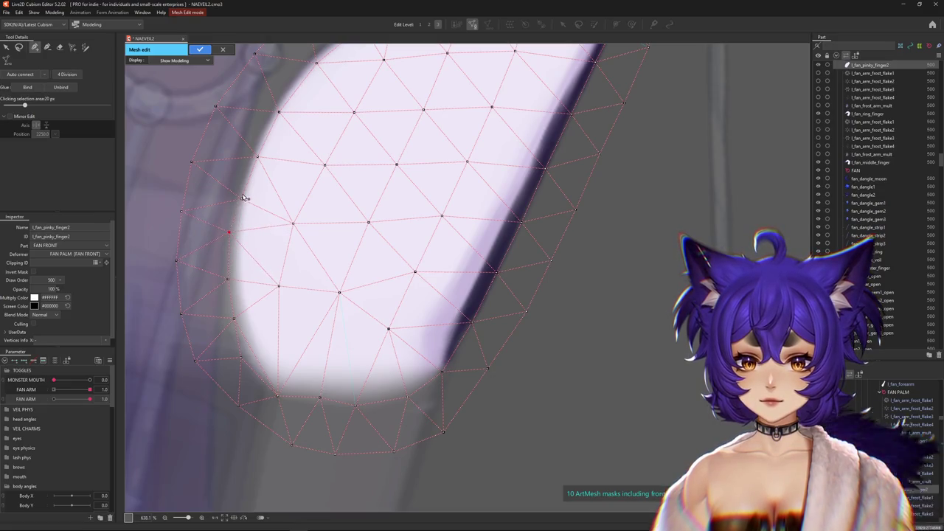
pyautogui.moveTo(256, 156); pyautogui.dragTo(258, 149)
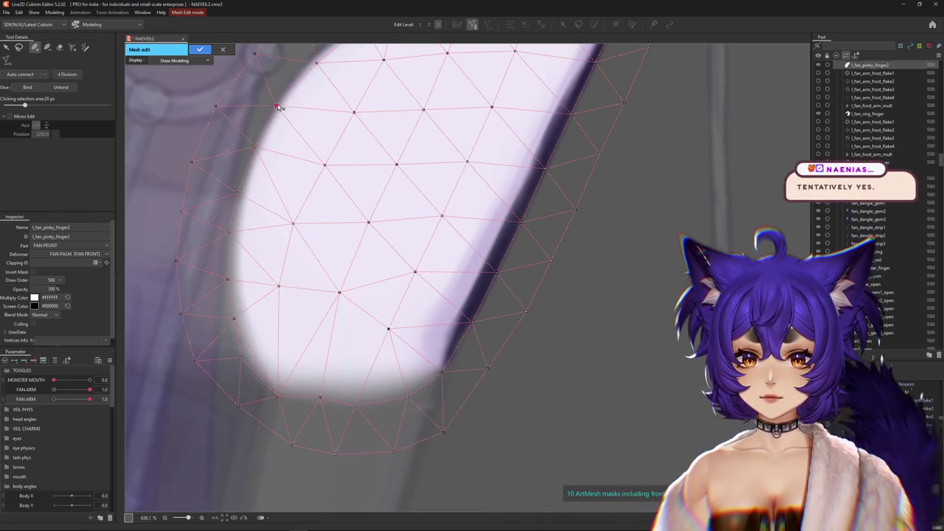
pyautogui.scroll(5, 287, 280)
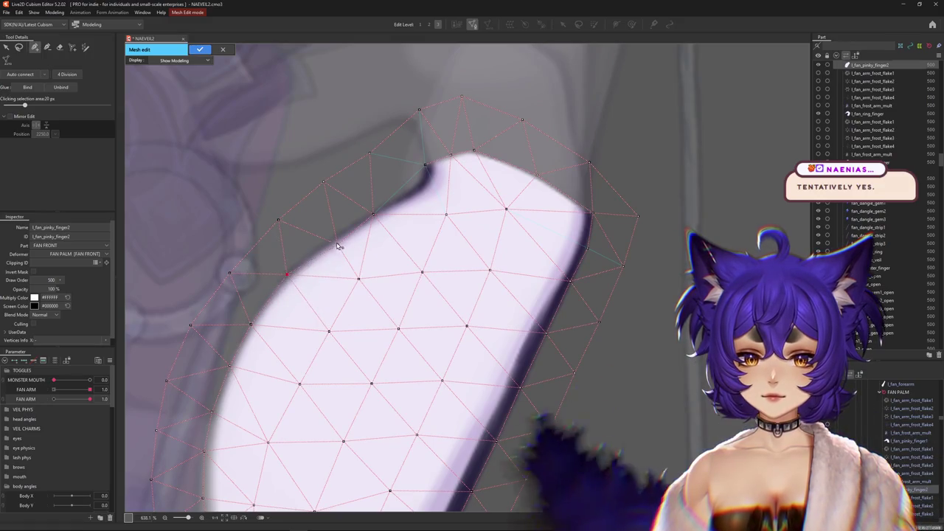
pyautogui.moveTo(374, 215); pyautogui.dragTo(379, 211)
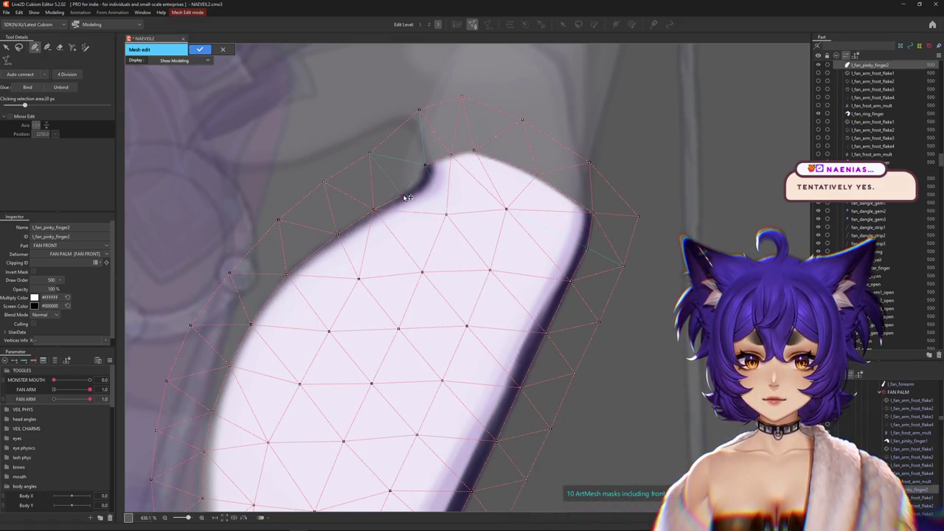
# Step: Zoom in and out repeatedly to check the pinky mesh against the artwork
pyautogui.scroll(-2, 484, 172)
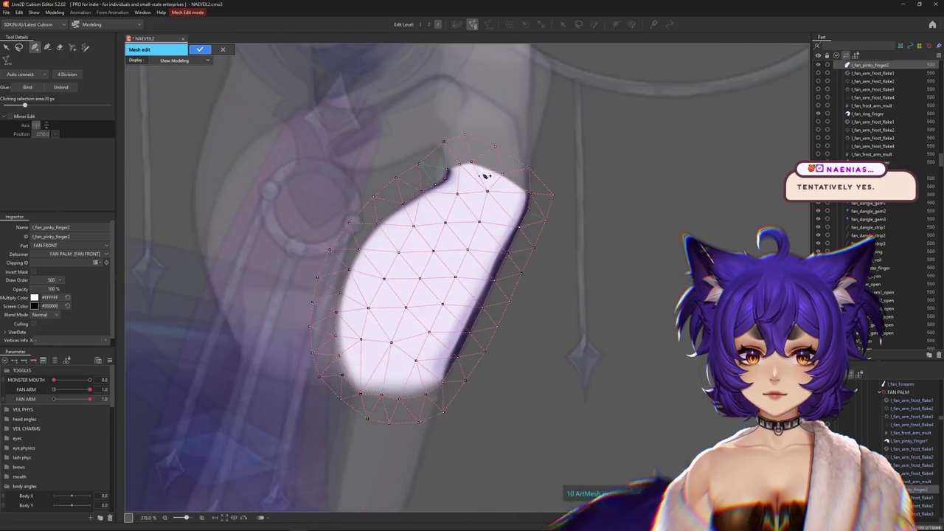
pyautogui.scroll(2, 484, 177)
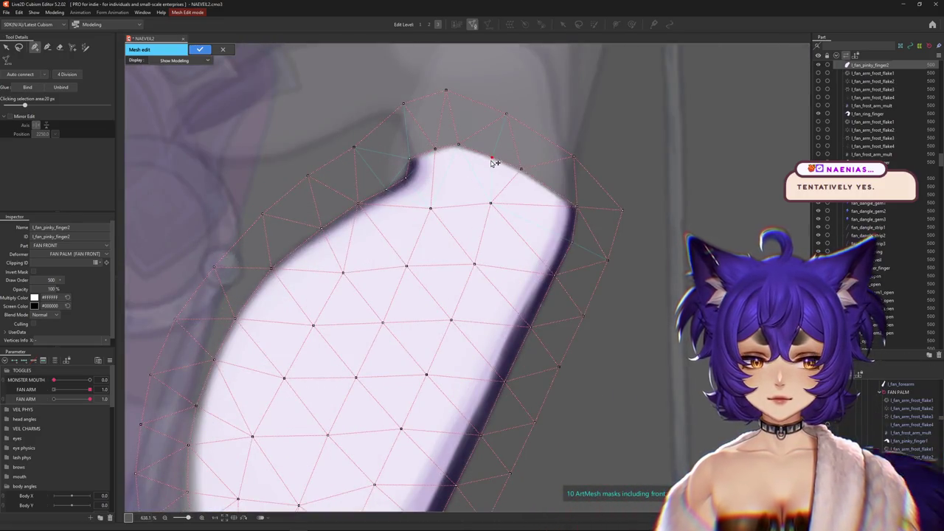
pyautogui.scroll(-2, 492, 163)
pyautogui.scroll(2, 493, 162)
pyautogui.scroll(-2, 493, 163)
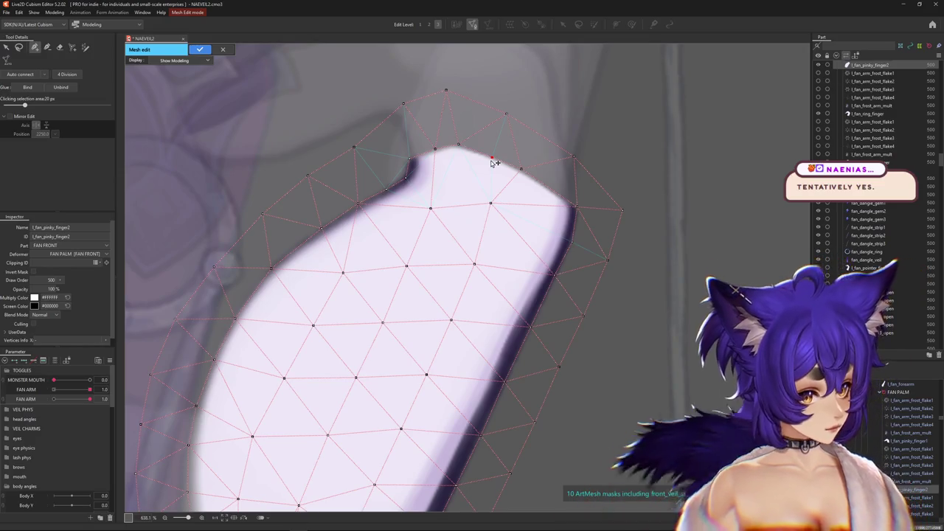
pyautogui.scroll(2, 493, 163)
pyautogui.scroll(-2, 494, 163)
pyautogui.scroll(2, 494, 163)
pyautogui.scroll(-2, 493, 163)
pyautogui.scroll(2, 493, 163)
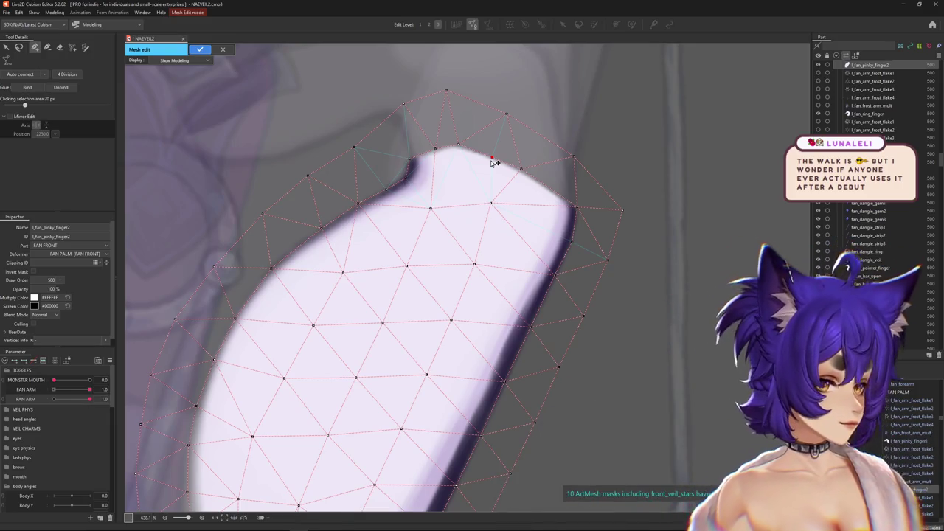
pyautogui.scroll(-2, 493, 163)
pyautogui.scroll(2, 493, 163)
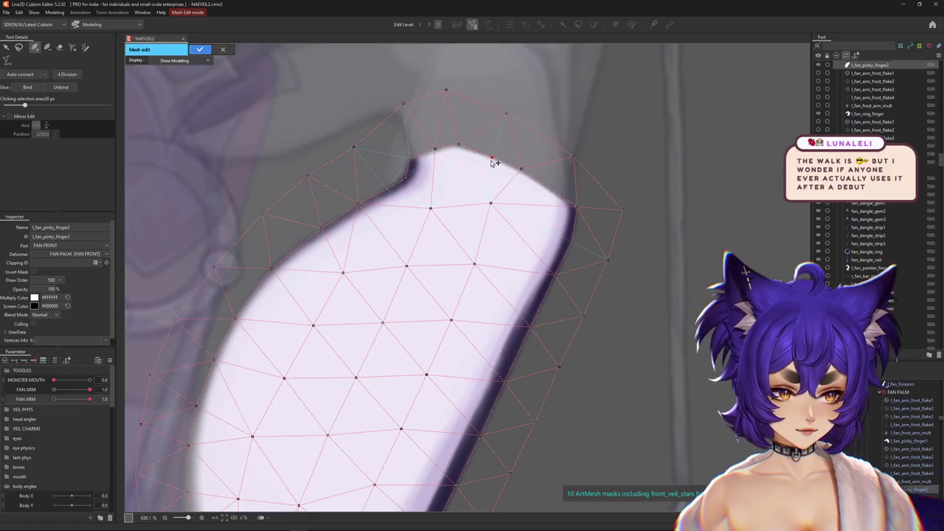
pyautogui.scroll(-2, 493, 163)
pyautogui.scroll(2, 493, 163)
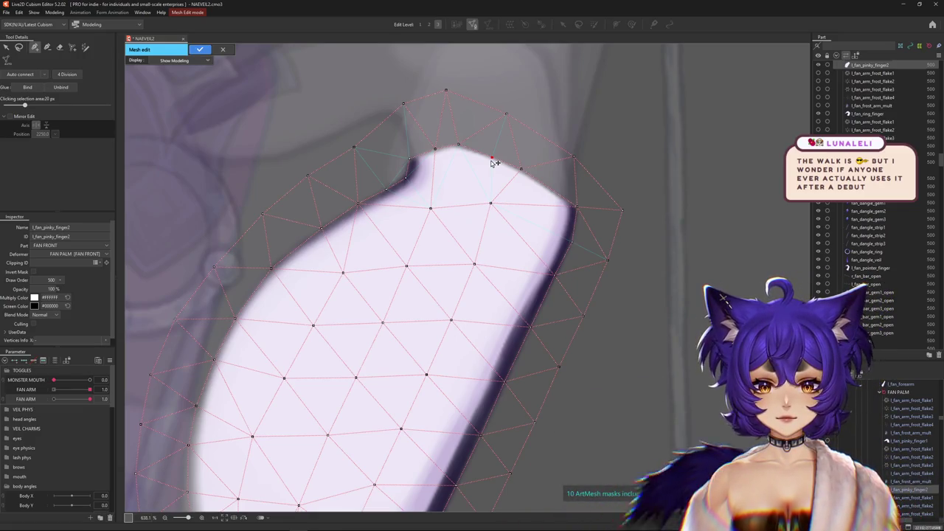
pyautogui.scroll(-2, 494, 163)
pyautogui.scroll(2, 494, 163)
pyautogui.scroll(-2, 493, 163)
pyautogui.scroll(2, 494, 163)
pyautogui.scroll(-2, 493, 163)
pyautogui.scroll(2, 493, 163)
pyautogui.scroll(-2, 494, 163)
pyautogui.scroll(2, 493, 163)
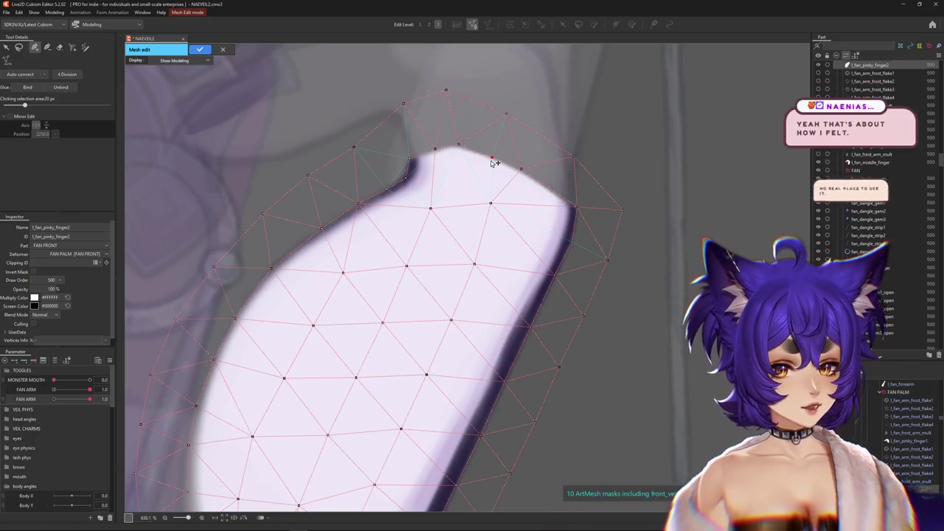
pyautogui.scroll(-2, 493, 163)
pyautogui.scroll(2, 494, 163)
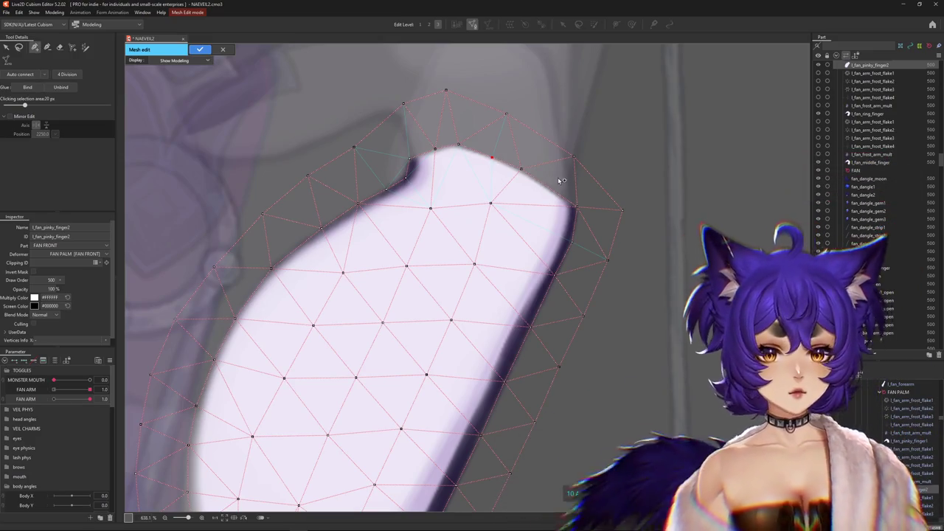
pyautogui.scroll(-5, 554, 228)
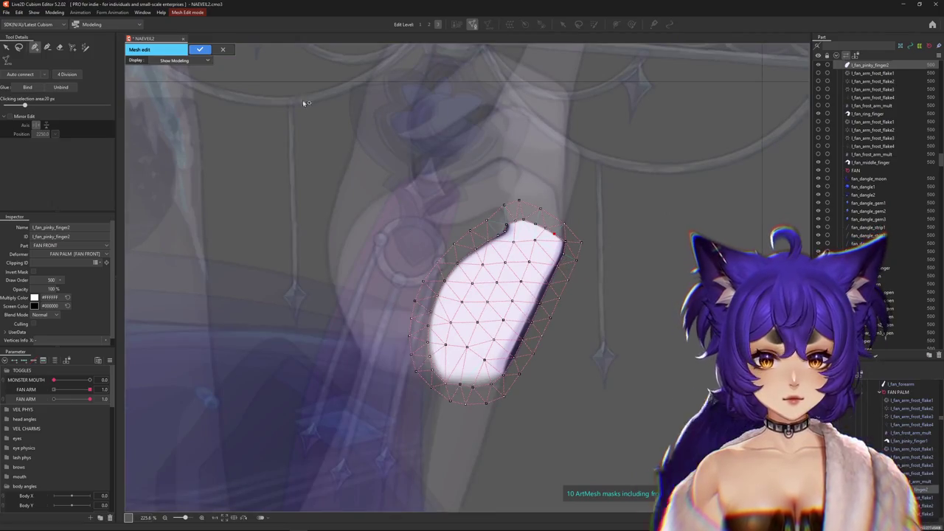
# Step: Apply the previous mesh edits, then open l_fan_pinky_finger1 in Mesh Edit mode
pyautogui.click(199, 50)
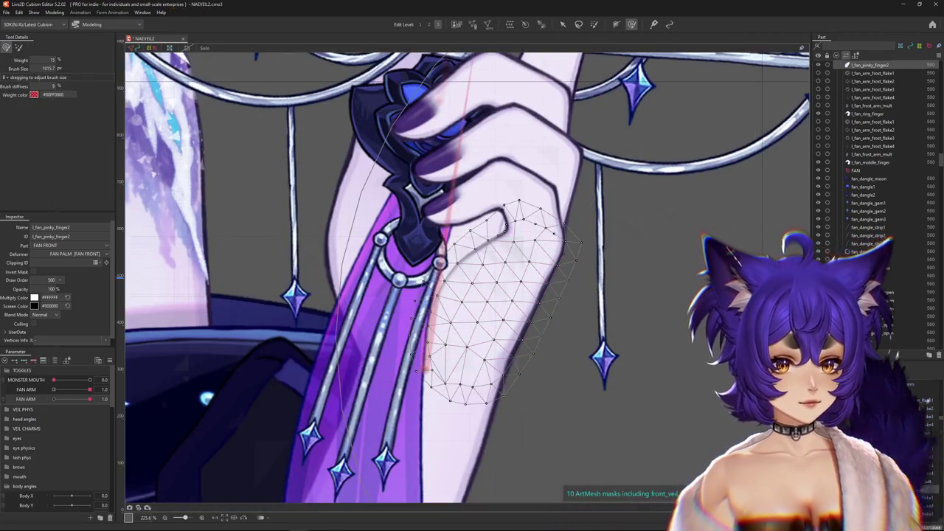
pyautogui.scroll(3, 511, 200)
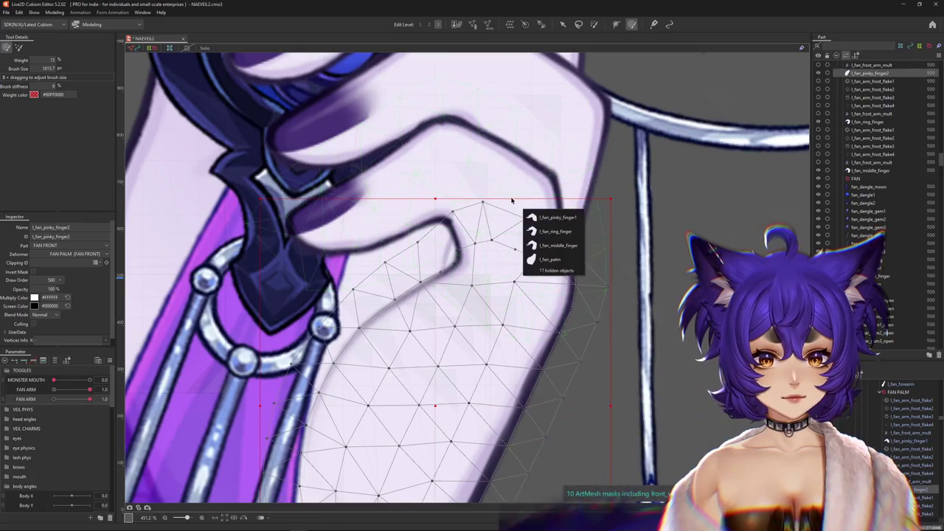
pyautogui.click(546, 219)
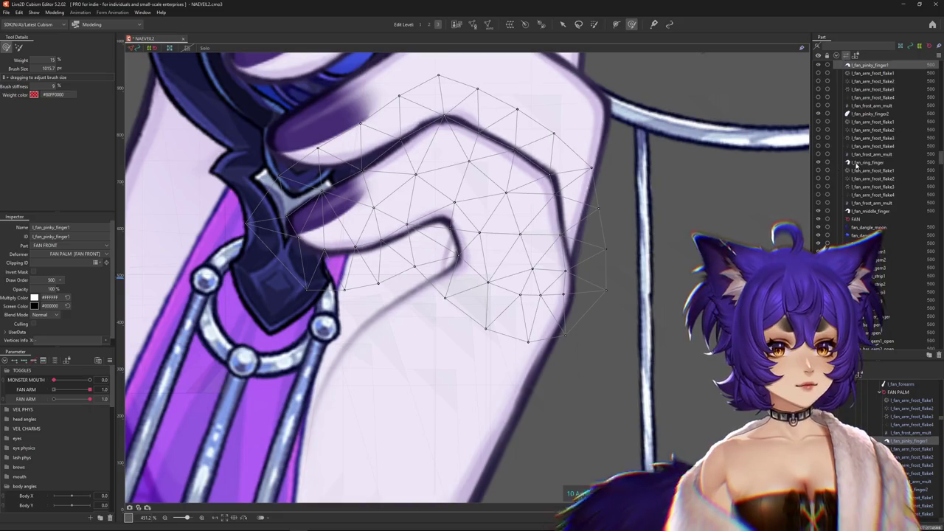
pyautogui.scroll(3, 453, 327)
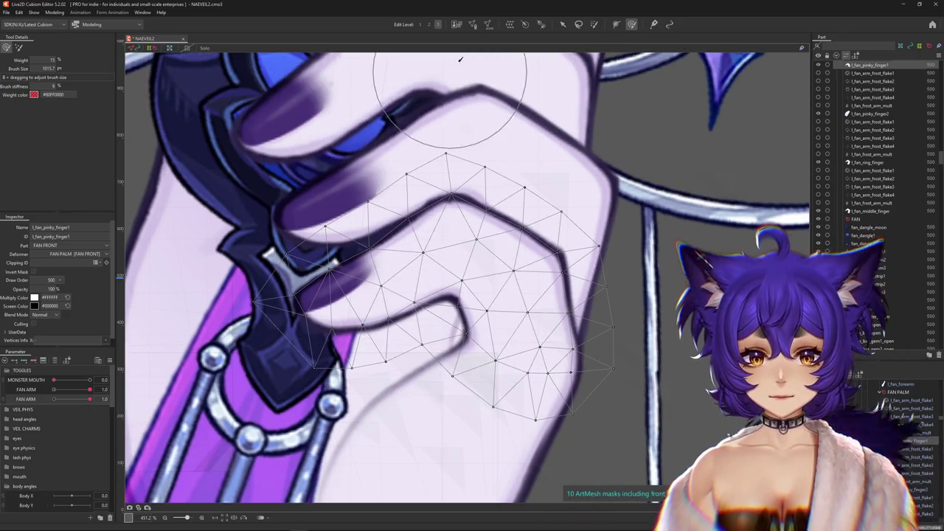
pyautogui.click(473, 25)
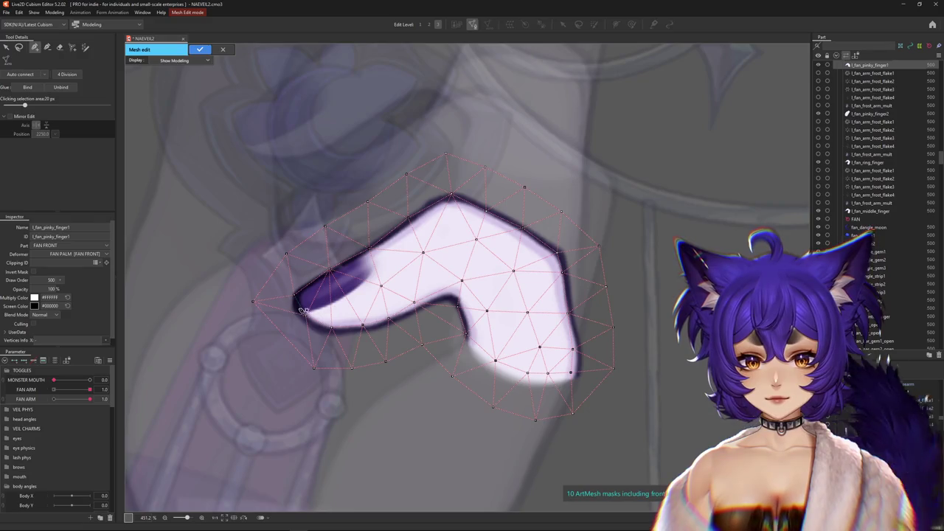
pyautogui.scroll(1, 296, 296)
# Step: Add vertices along the pinky's lower outline and inner bend with the vertex pen
pyautogui.click(293, 304)
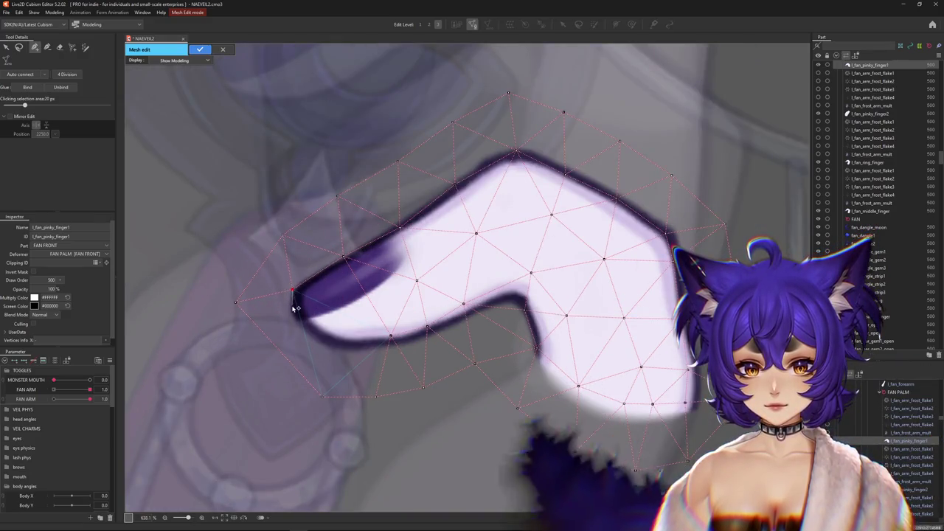
pyautogui.click(393, 339)
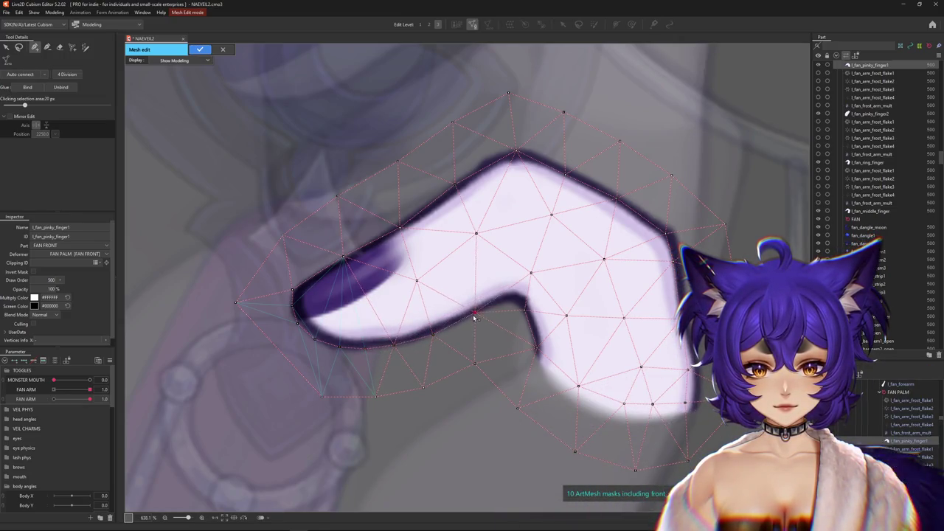
pyautogui.press('p')
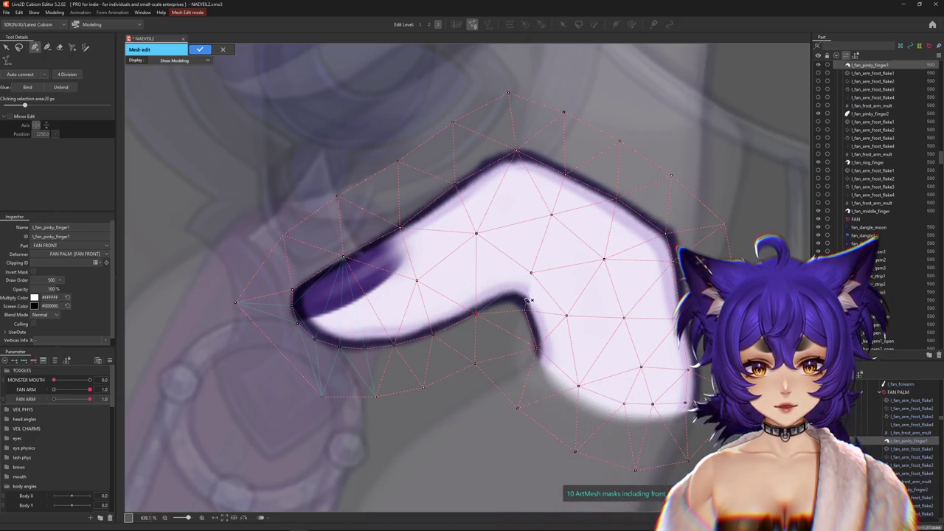
pyautogui.scroll(3, 478, 315)
pyautogui.click(506, 298)
pyautogui.click(546, 290)
pyautogui.click(563, 295)
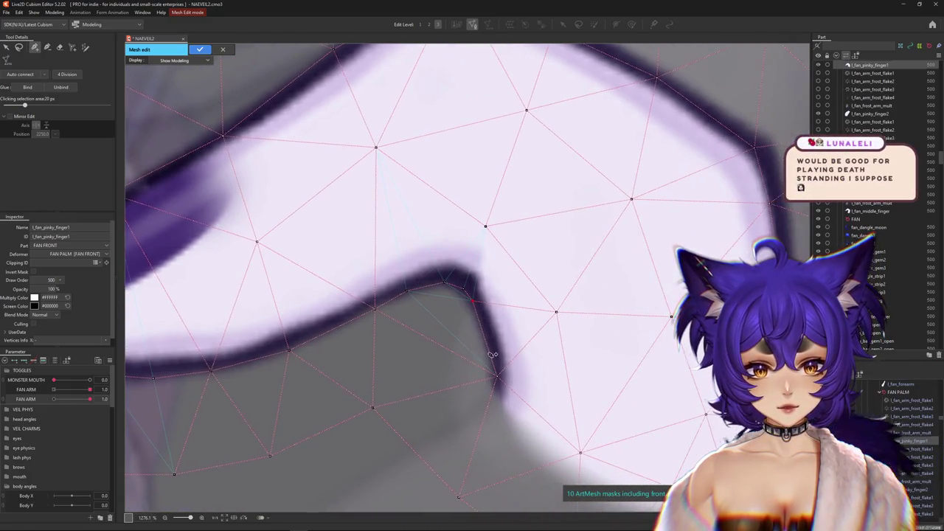
pyautogui.click(485, 338)
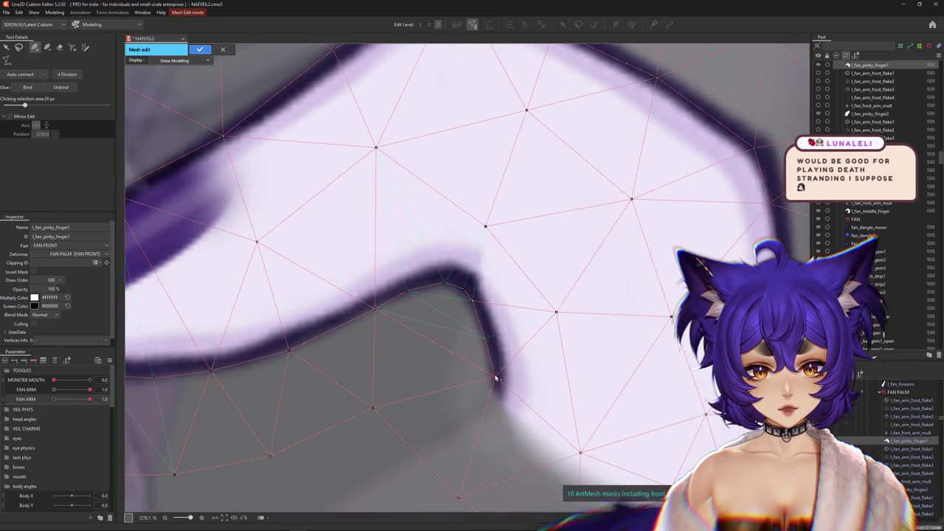
# Step: Add vertices around the pinky's lower knuckle and along its right outer edge
pyautogui.scroll(-2, 495, 395)
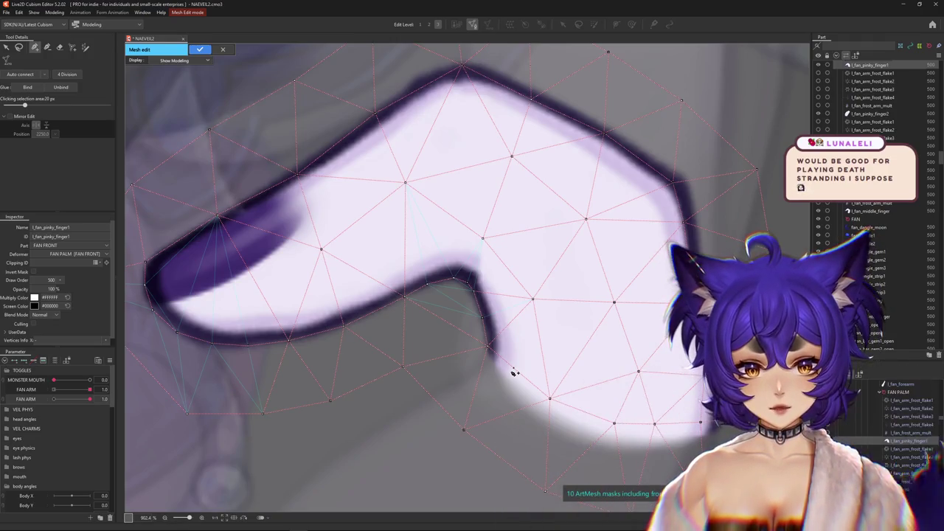
pyautogui.scroll(2, 521, 383)
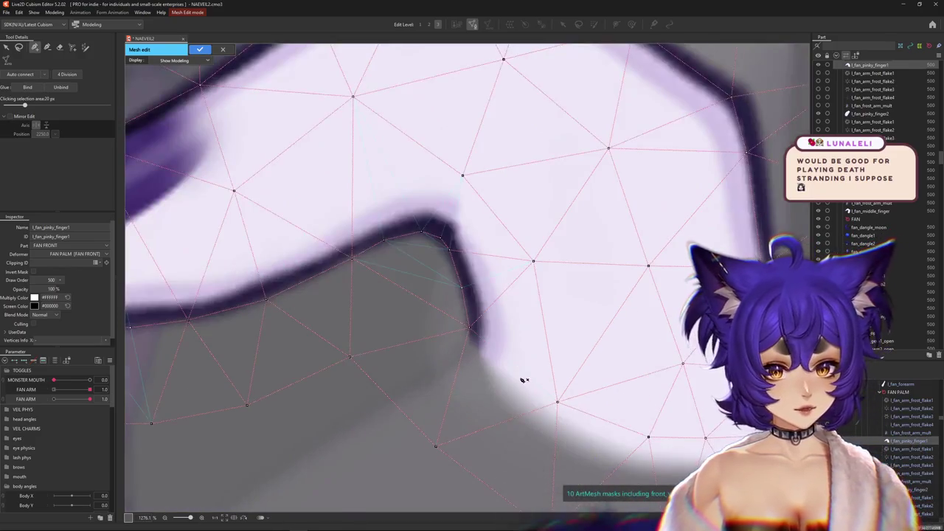
pyautogui.click(486, 376)
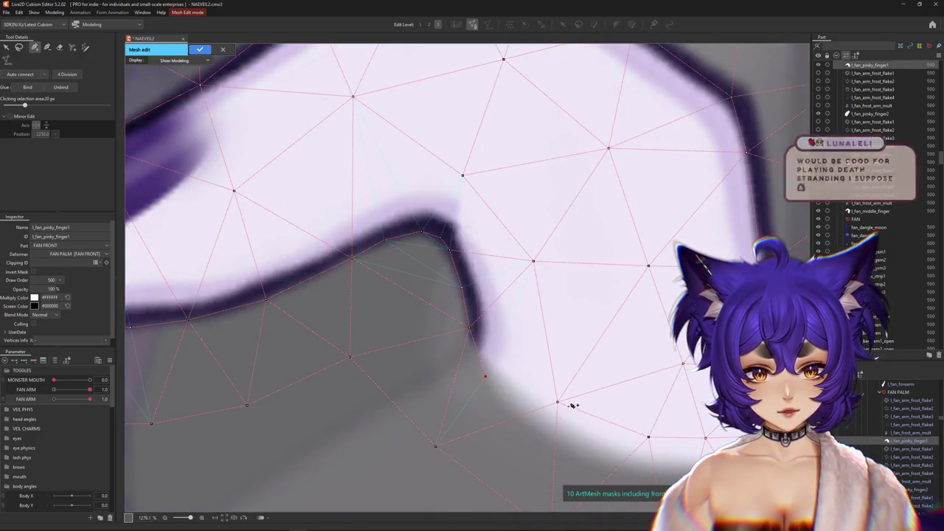
pyautogui.click(549, 427)
pyautogui.moveTo(553, 430); pyautogui.dragTo(483, 378)
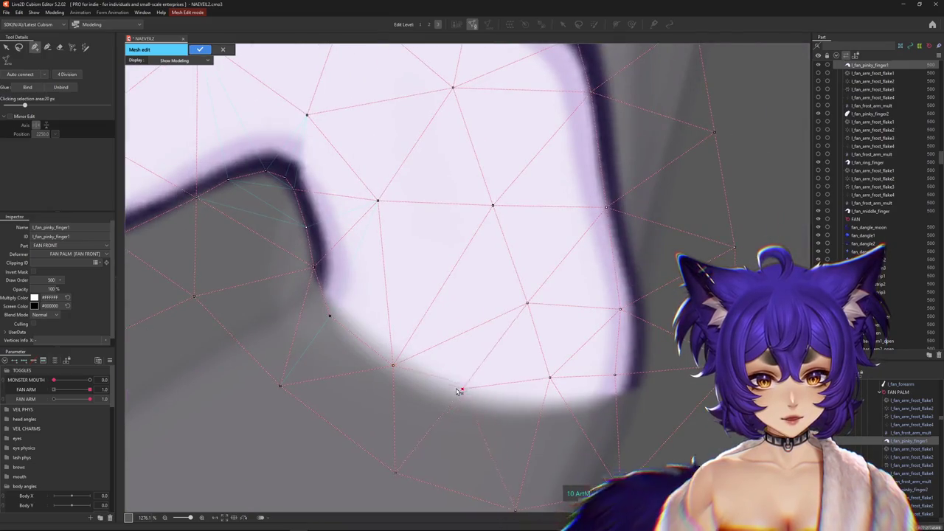
pyautogui.click(552, 399)
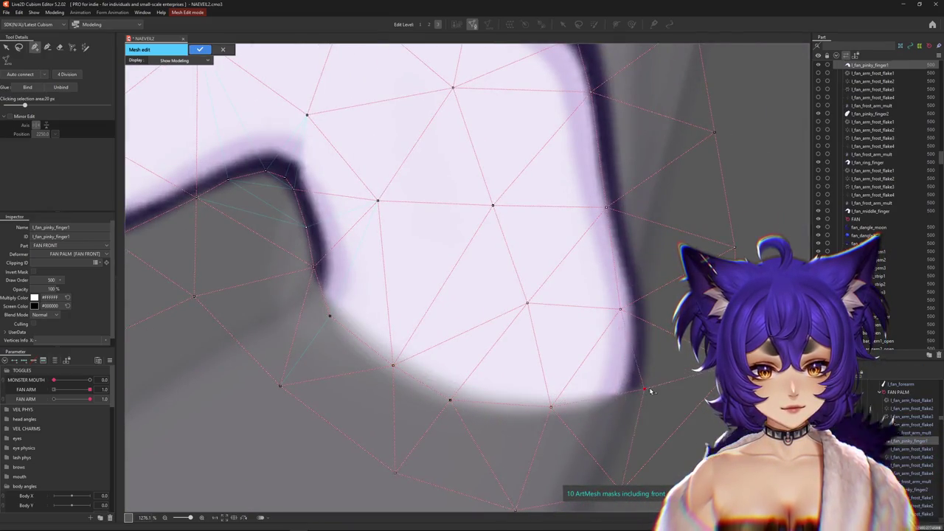
pyautogui.scroll(2, 634, 302)
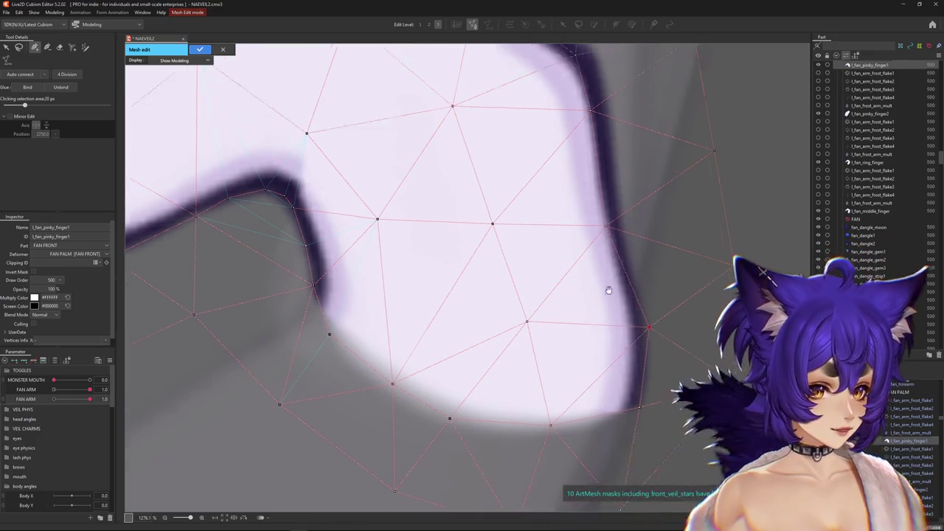
pyautogui.scroll(3, 604, 337)
pyautogui.click(621, 375)
pyautogui.click(588, 226)
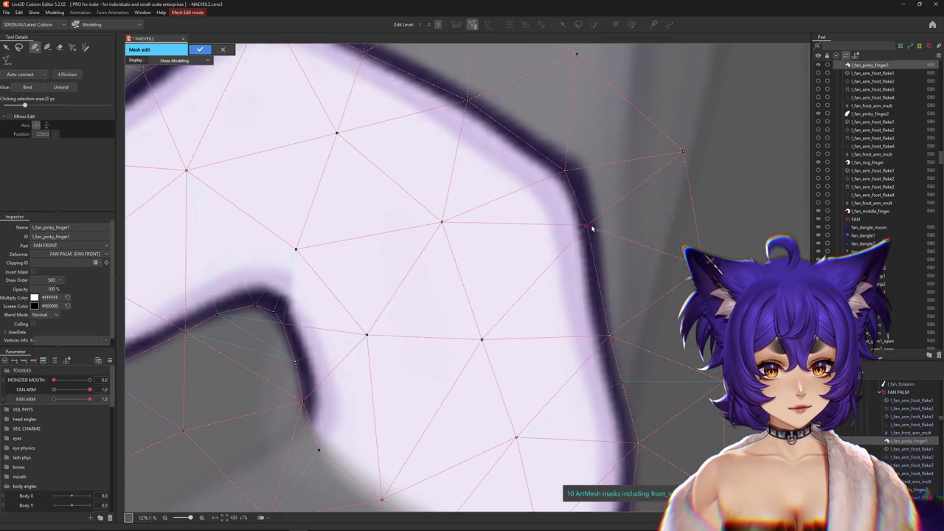
# Step: Nudge the top vertex onto the drawn edge and recentre the view on the fingernail
pyautogui.scroll(2, 602, 226)
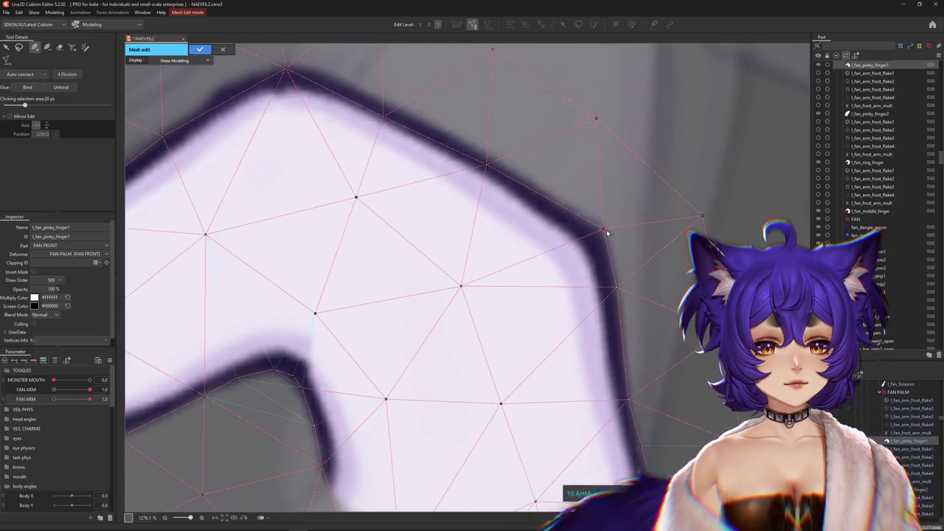
pyautogui.scroll(-3, 516, 147)
pyautogui.scroll(2, 472, 197)
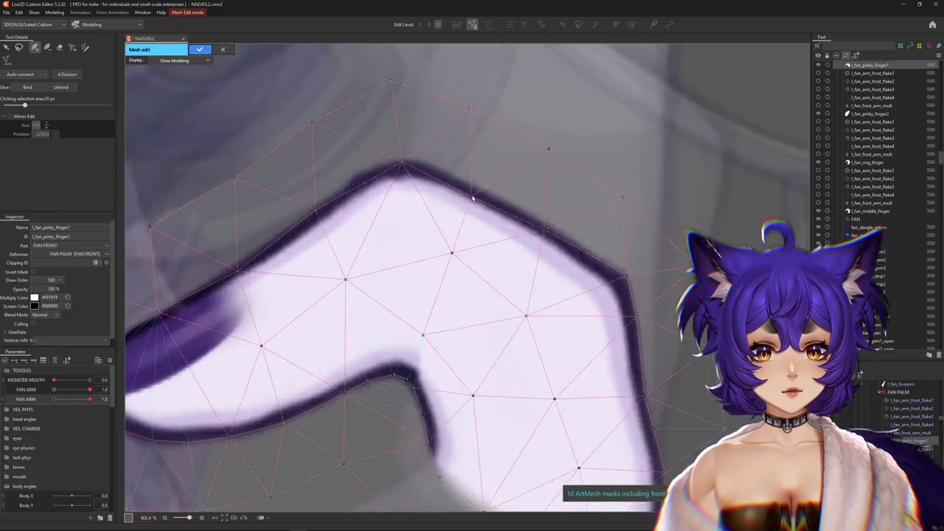
pyautogui.scroll(1, 472, 198)
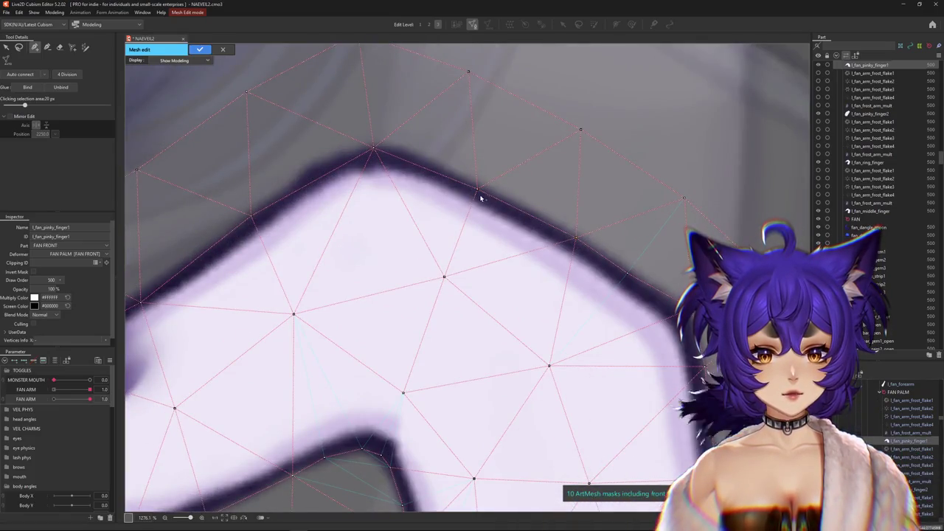
pyautogui.click(478, 191)
pyautogui.moveTo(393, 148); pyautogui.dragTo(387, 146)
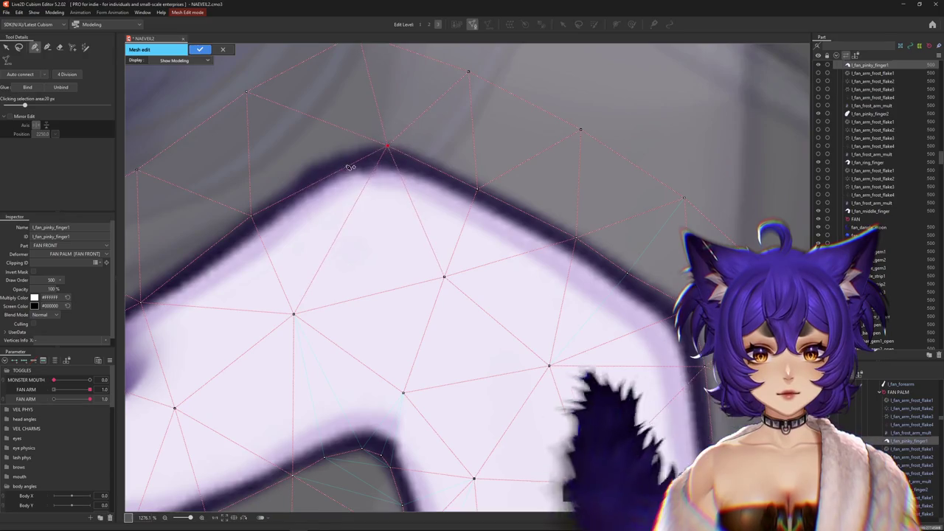
pyautogui.moveTo(325, 161); pyautogui.dragTo(449, 188)
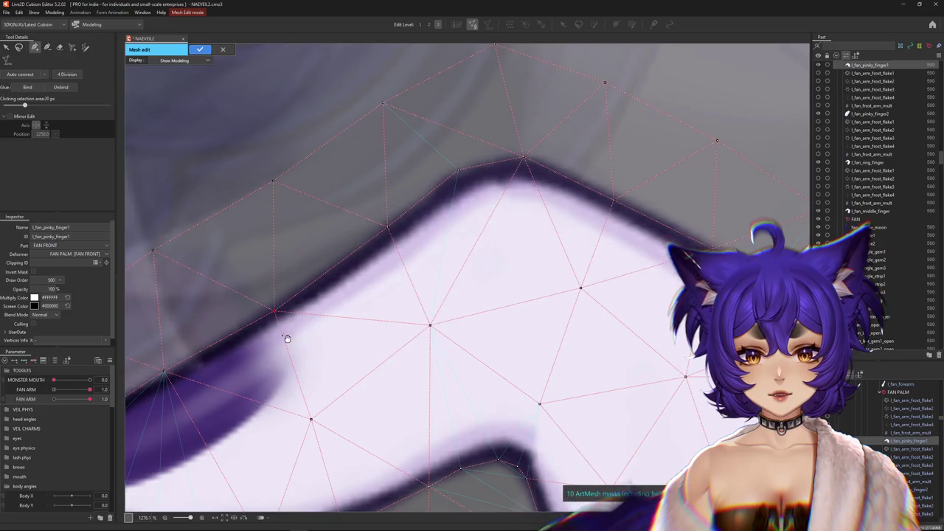
pyautogui.moveTo(275, 312); pyautogui.dragTo(405, 275)
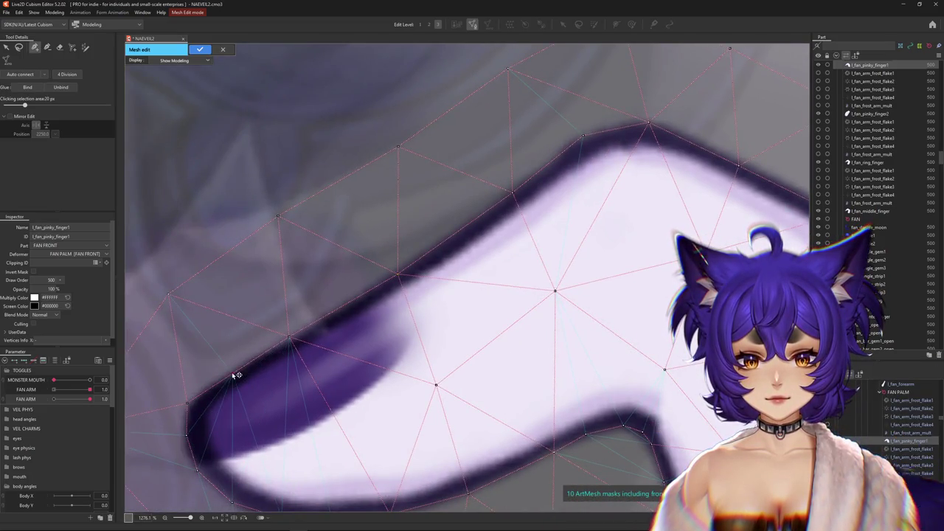
pyautogui.moveTo(382, 327); pyautogui.dragTo(481, 245)
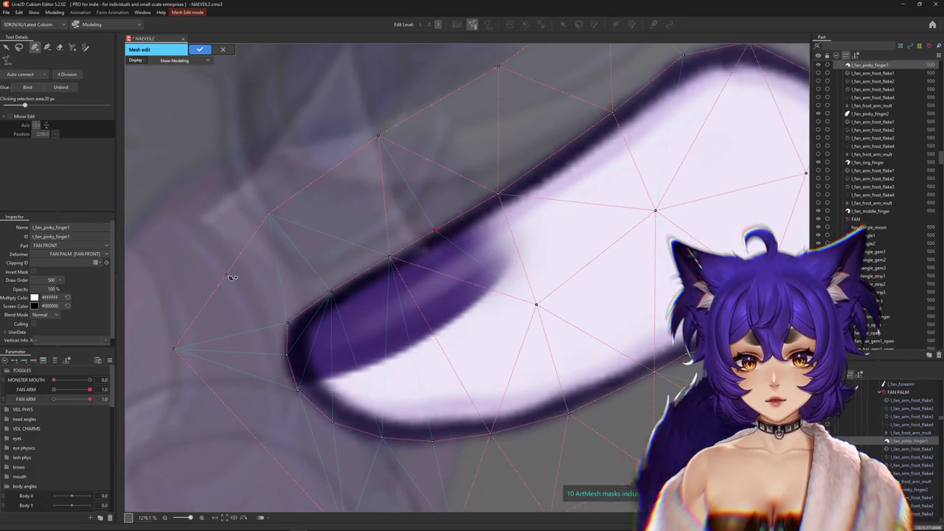
pyautogui.moveTo(200, 389); pyautogui.dragTo(277, 333)
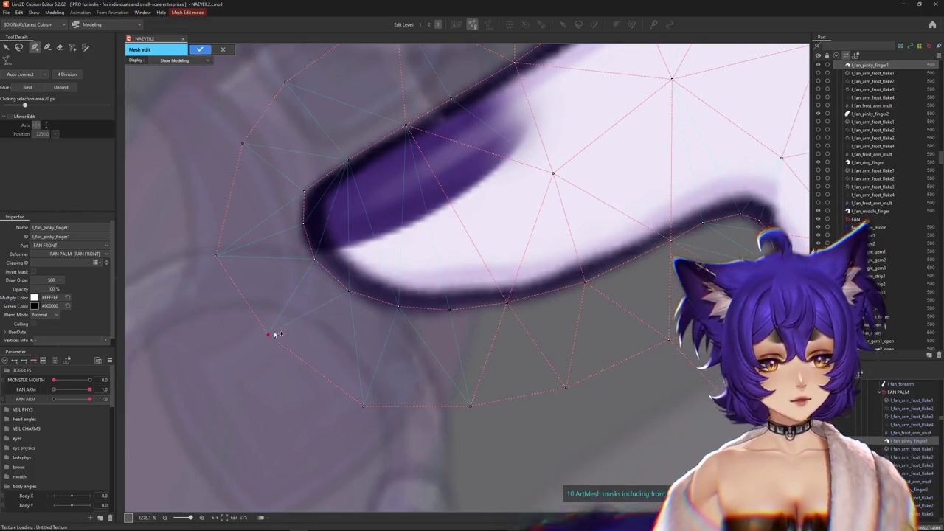
pyautogui.scroll(-1, 310, 322)
pyautogui.moveTo(370, 275); pyautogui.dragTo(362, 307)
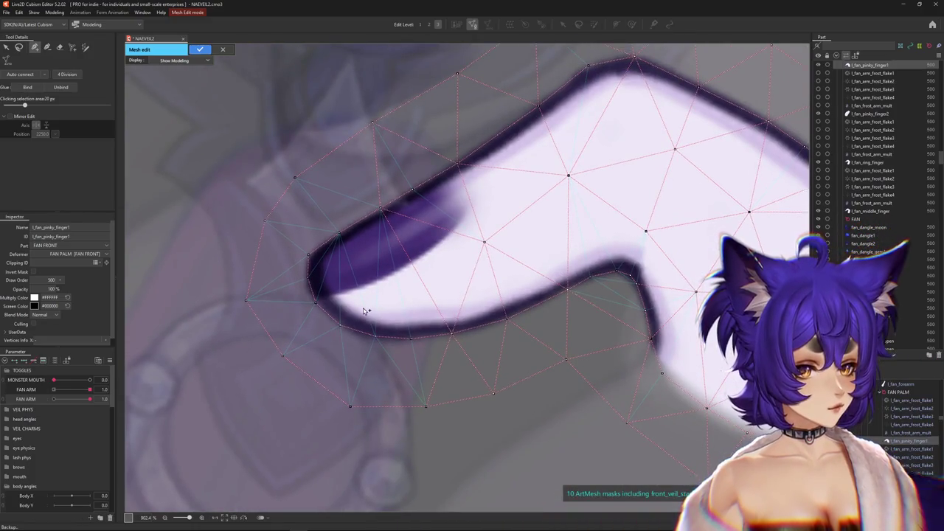
pyautogui.scroll(1, 310, 304)
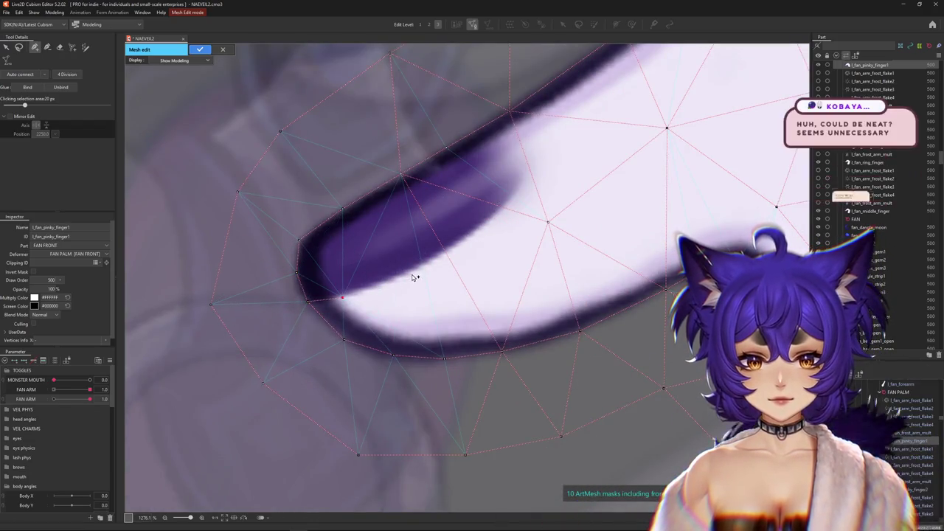
pyautogui.moveTo(414, 270)
pyautogui.mouseDown()
pyautogui.moveTo(369, 317)
pyautogui.moveTo(397, 300)
pyautogui.mouseUp()
# Step: Delete a stray vertex and add four vertices tracing the fingernail's edge
pyautogui.click(505, 269)
pyautogui.press('Delete')
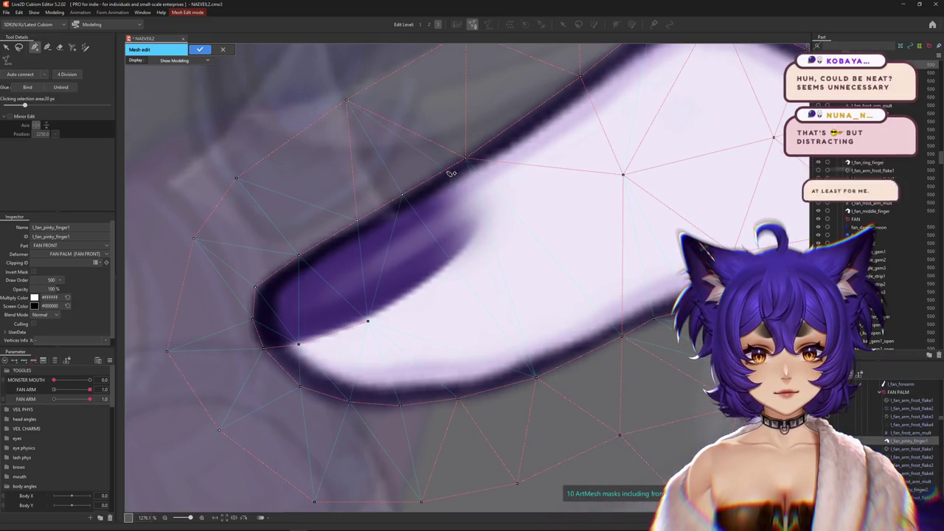
pyautogui.click(468, 176)
pyautogui.click(482, 201)
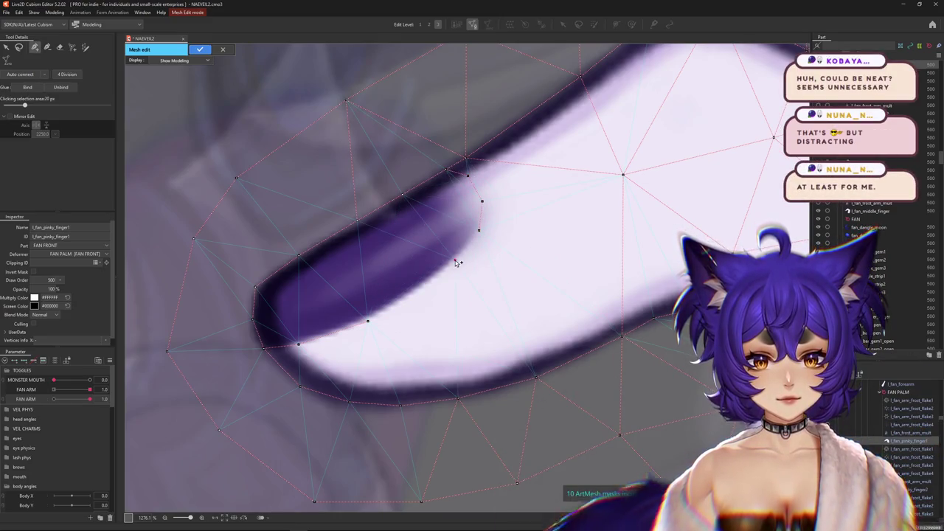
pyautogui.click(455, 260)
pyautogui.click(416, 295)
pyautogui.scroll(-5, 389, 282)
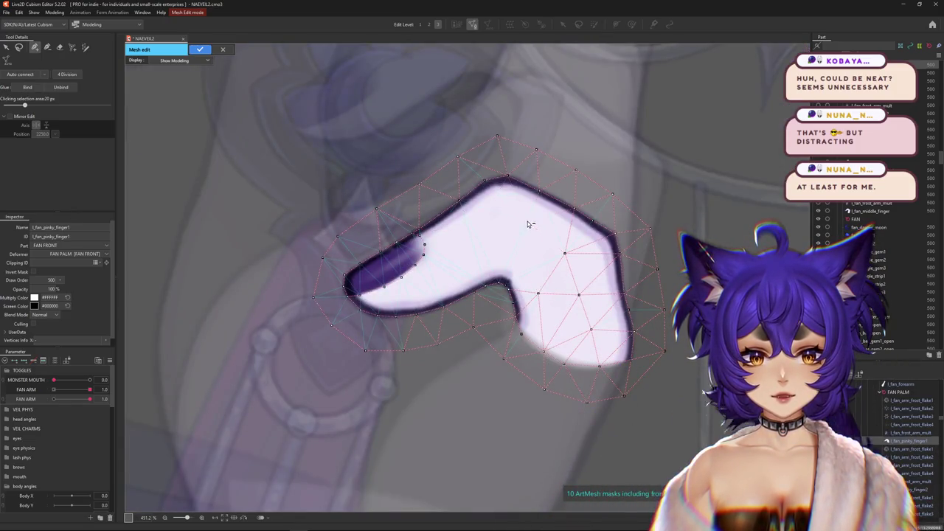
# Step: Run a line of vertices down the pinky's centre, then select all and apply the edit
pyautogui.keyDown('ctrl'); pyautogui.click(578, 295); pyautogui.keyUp('ctrl')
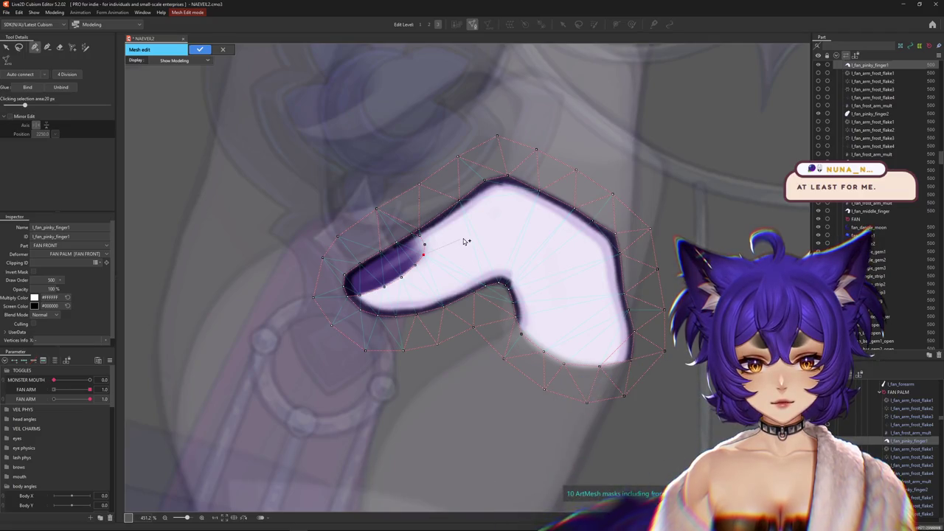
pyautogui.click(490, 226)
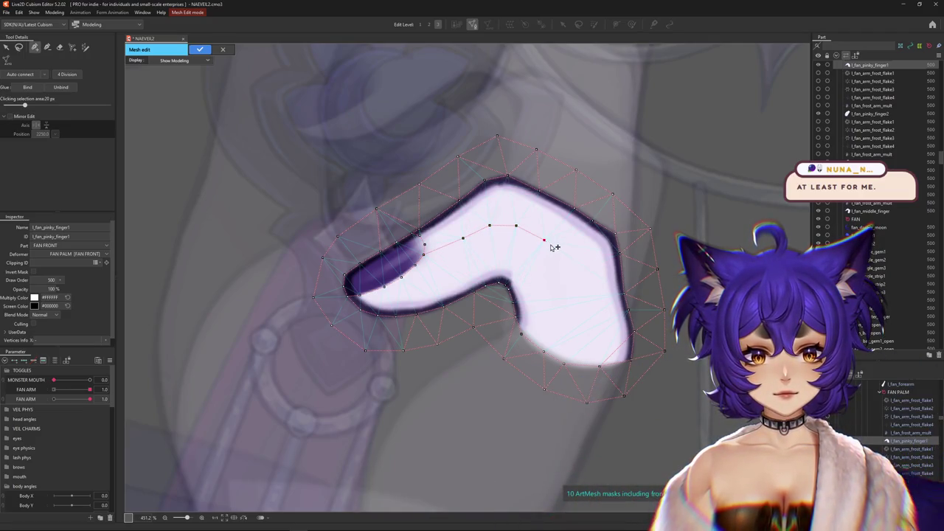
pyautogui.click(577, 279)
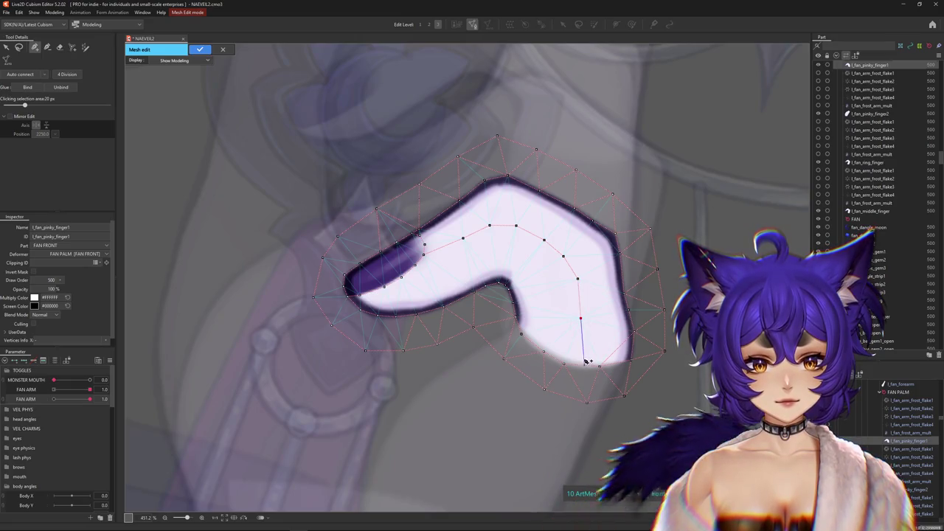
pyautogui.scroll(-4, 357, 198)
pyautogui.hotkey('ctrl', 'a')
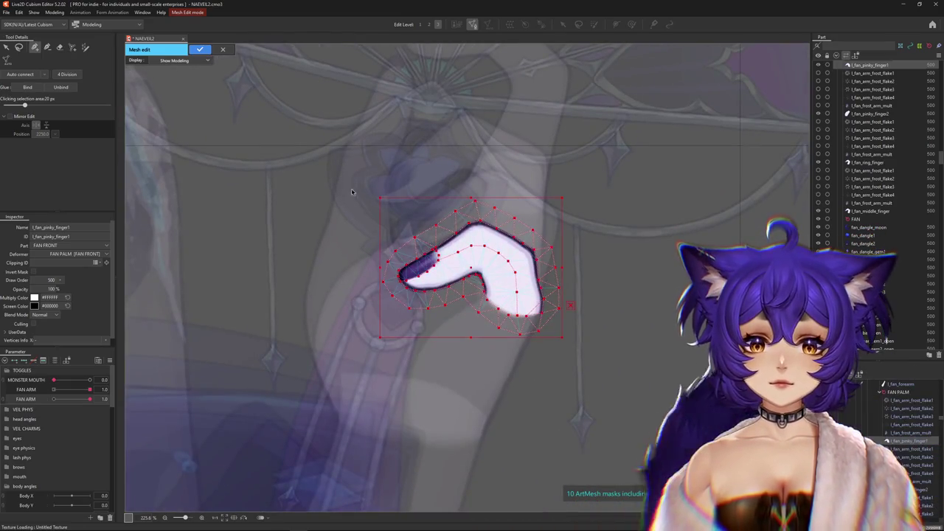
pyautogui.click(199, 49)
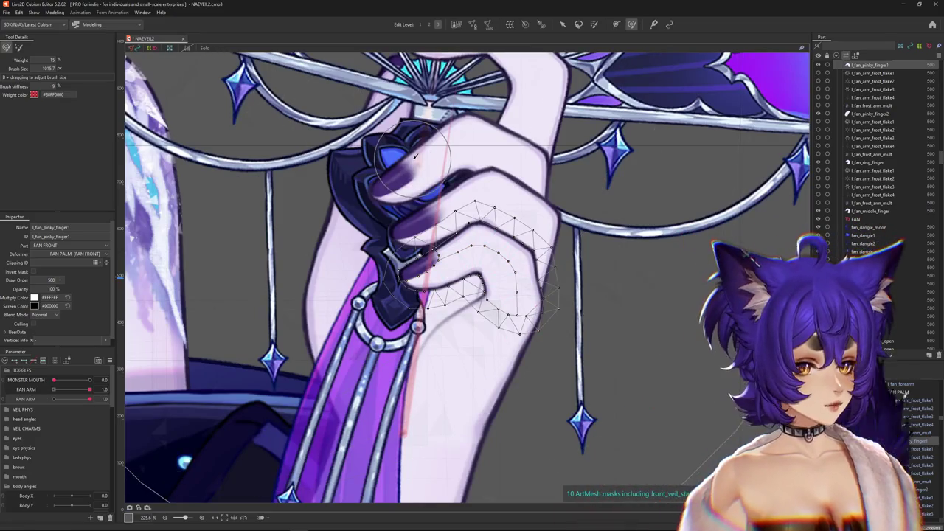
# Step: Select l_fan_ring_finger from the canvas mesh list and enter Mesh Edit mode
pyautogui.rightClick(519, 202)
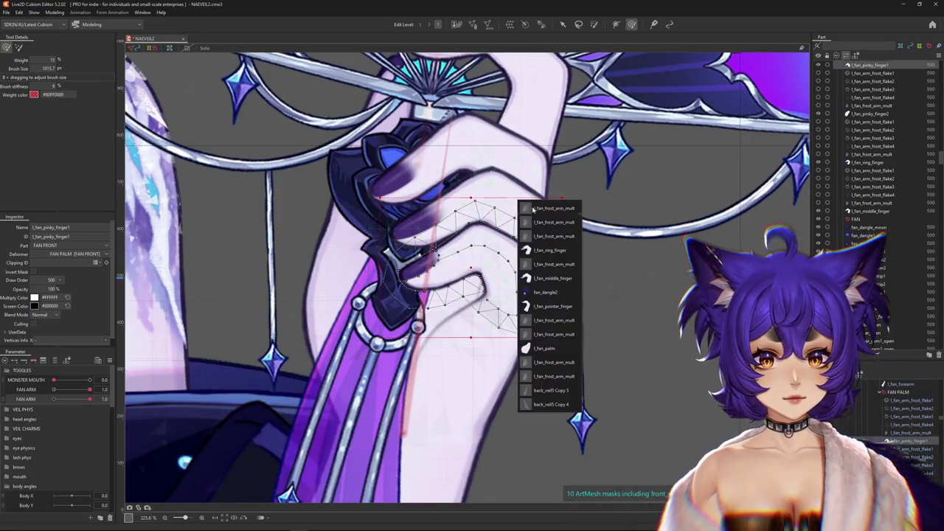
pyautogui.click(546, 247)
pyautogui.click(473, 24)
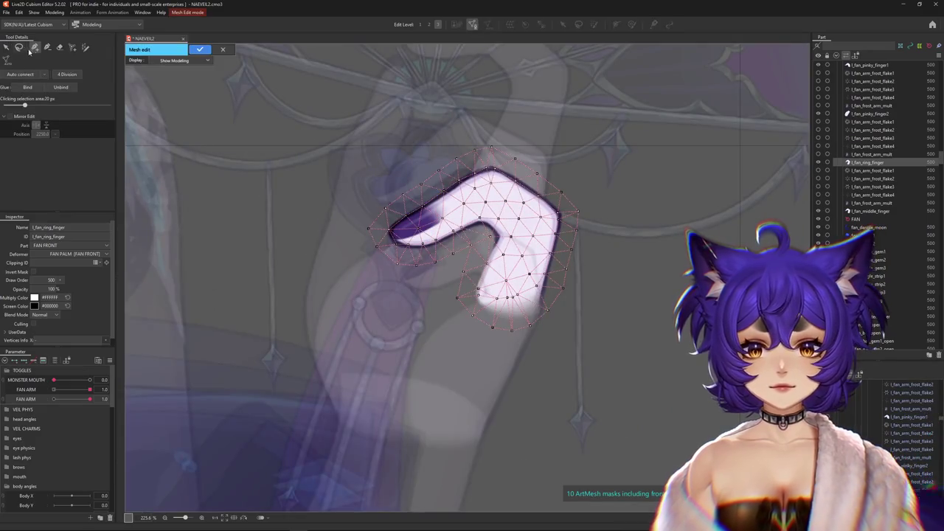
pyautogui.click(59, 47)
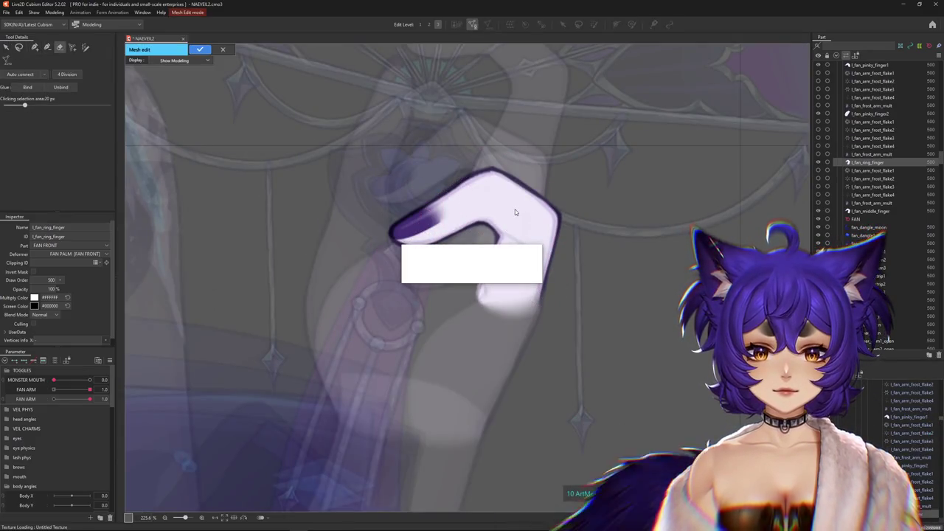
# Step: Select all ring finger vertices and trial-move, scale and rotate the whole mesh
pyautogui.hotkey('ctrl', 'a')
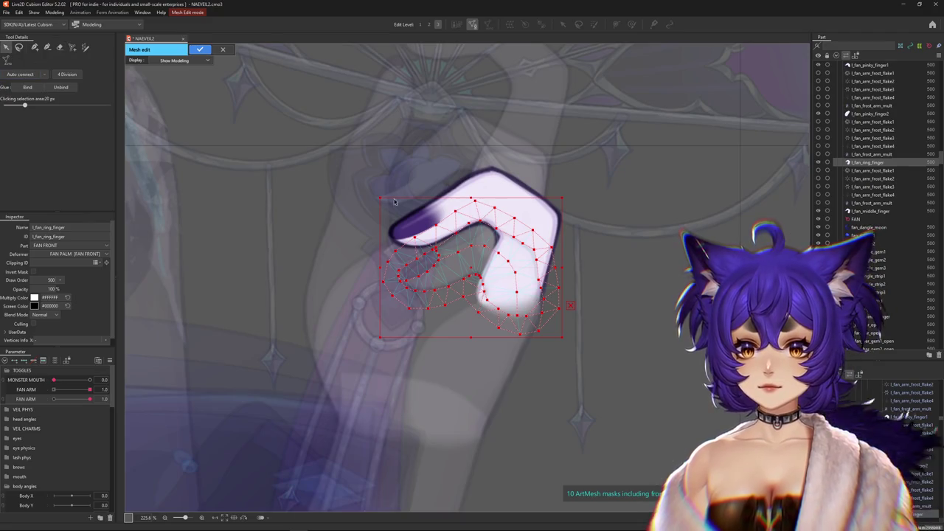
pyautogui.moveTo(471, 266); pyautogui.dragTo(483, 214)
pyautogui.moveTo(487, 289); pyautogui.dragTo(486, 307)
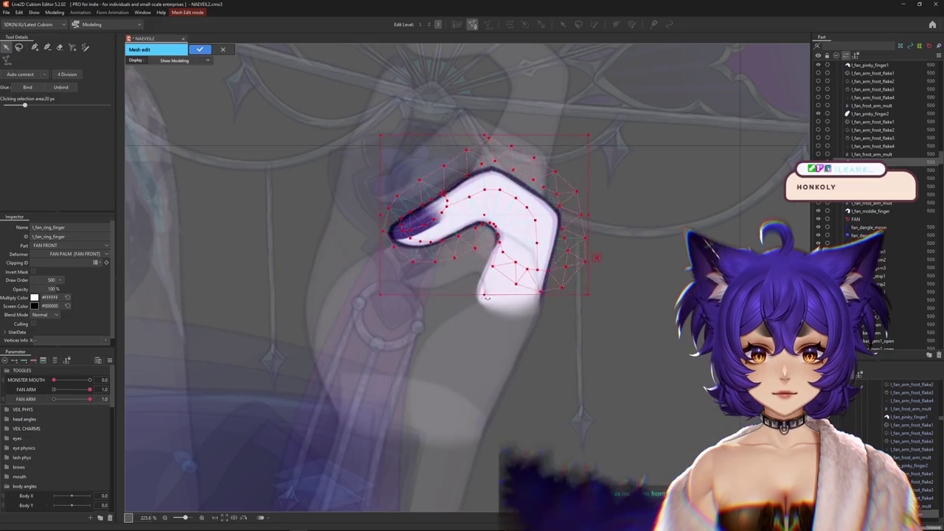
pyautogui.moveTo(494, 216); pyautogui.dragTo(482, 220)
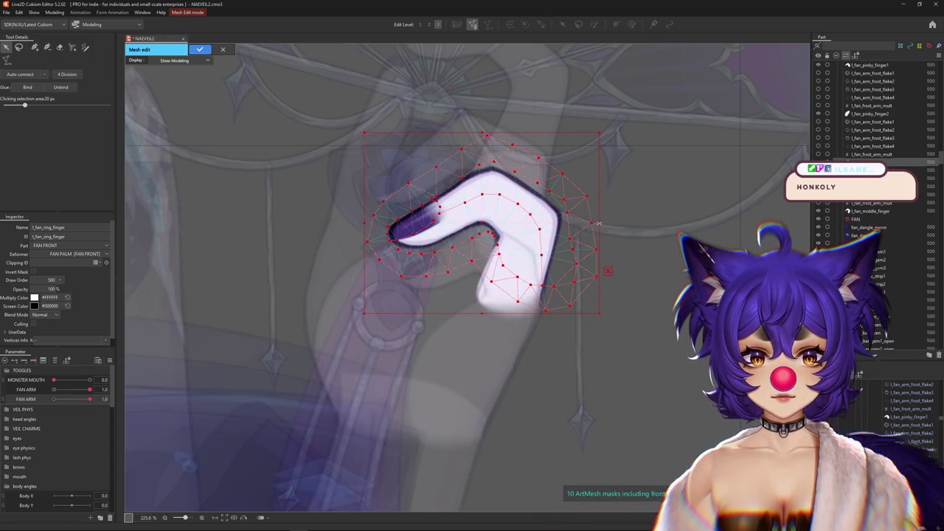
pyautogui.moveTo(599, 223); pyautogui.dragTo(605, 228)
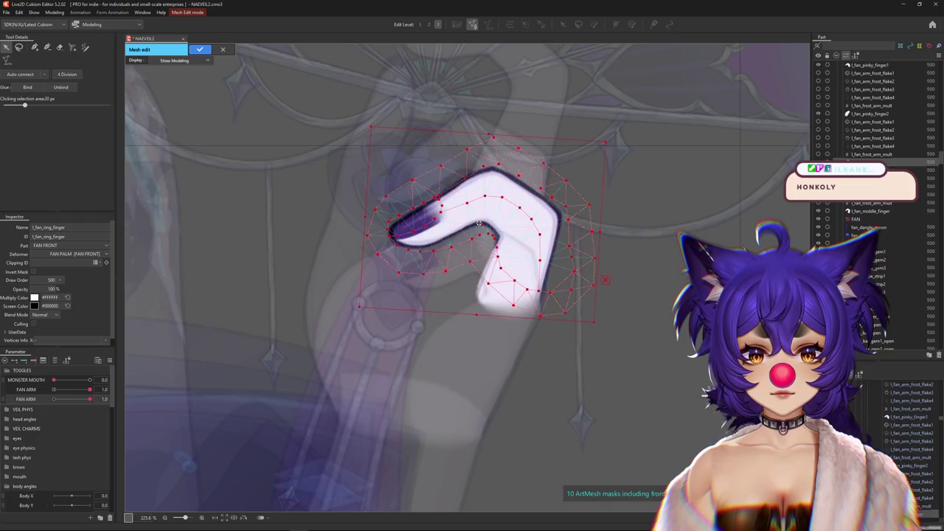
pyautogui.moveTo(477, 221); pyautogui.dragTo(479, 224)
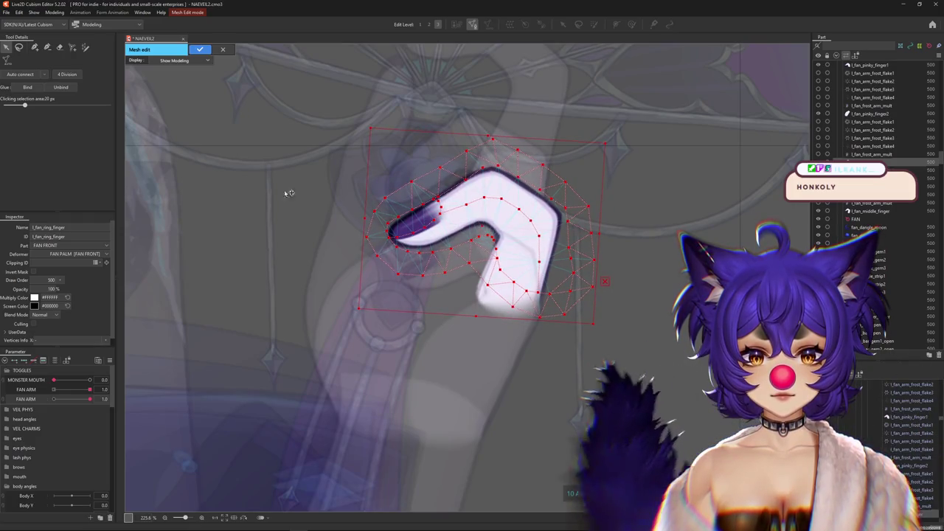
# Step: Cancel the mesh edit discarding the changes, then reopen the ring finger with Ctrl+E
pyautogui.press('Escape')
pyautogui.click(471, 278)
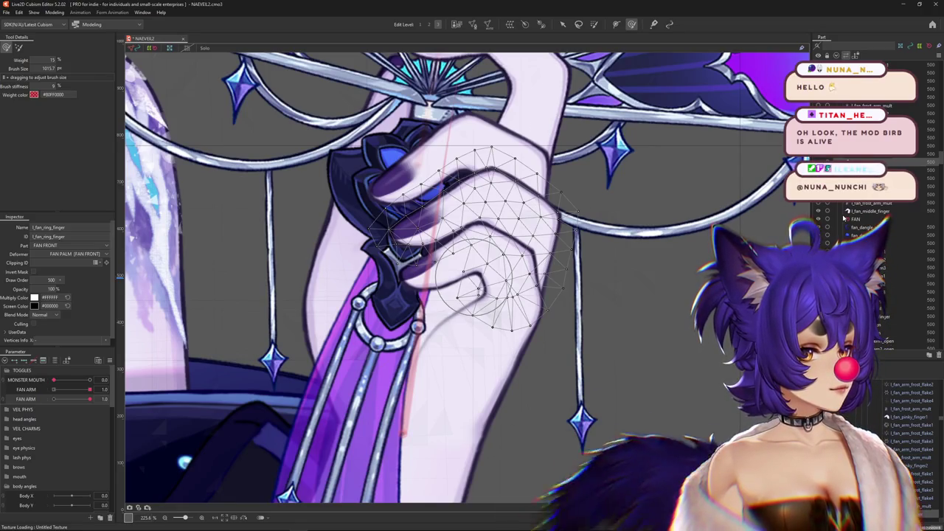
pyautogui.hotkey('ctrl', 'e')
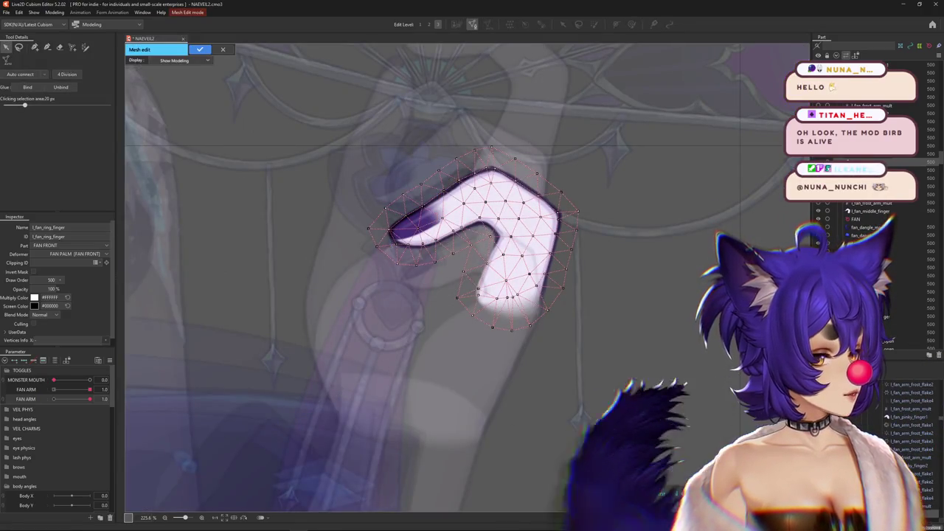
# Step: Apply the hair color expression in VTube Studio's Hotkey Settings so the hair turns red
pyautogui.doubleClick(697, 494)
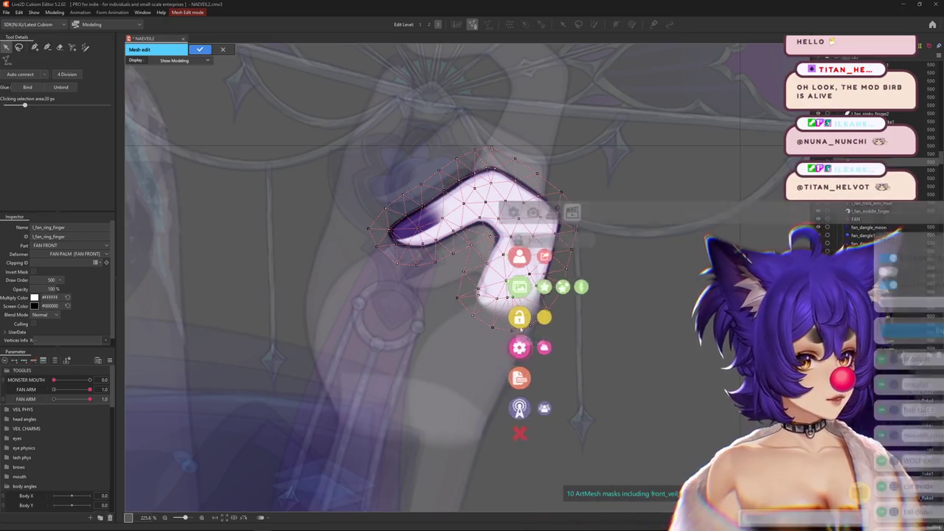
pyautogui.click(913, 329)
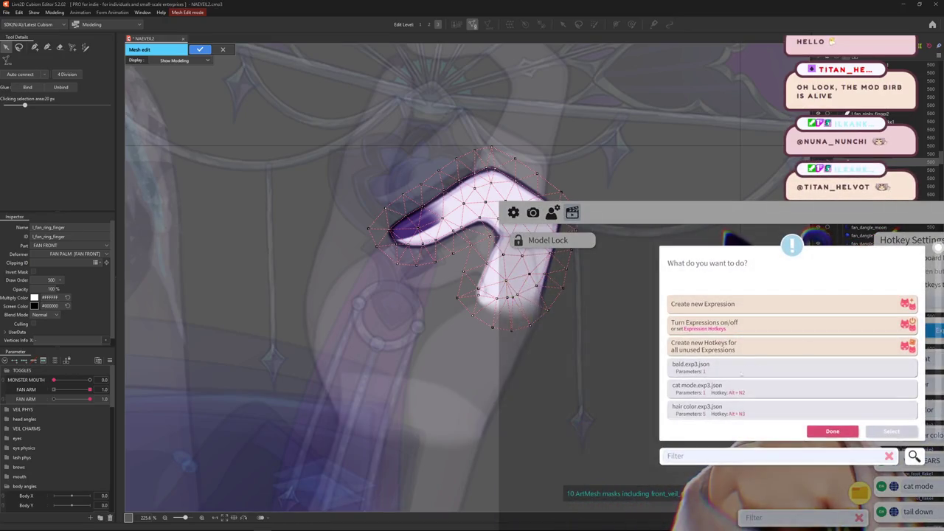
pyautogui.click(891, 431)
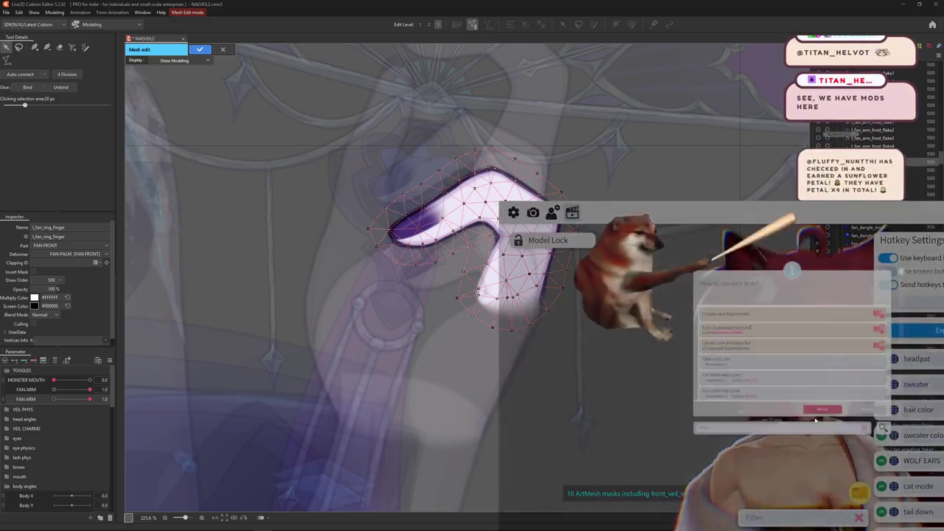
pyautogui.click(907, 447)
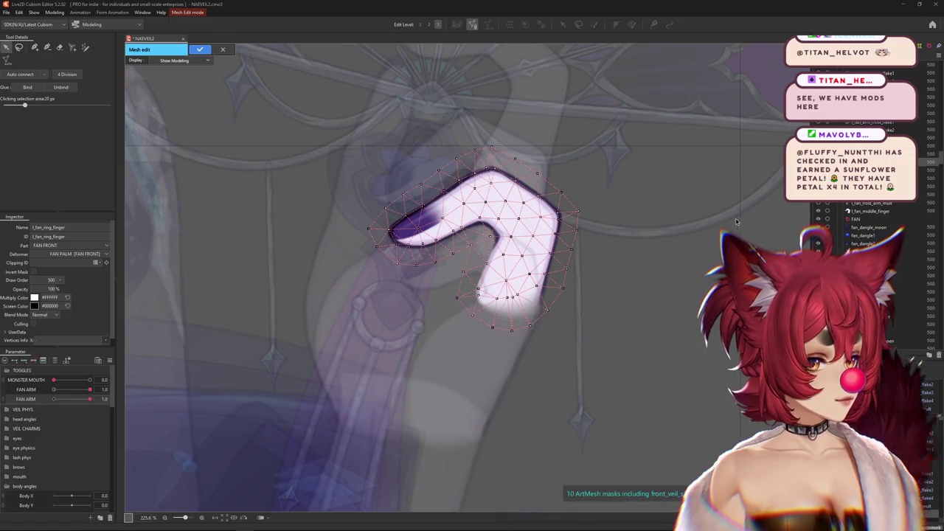
# Step: Zoom and pan the canvas to frame the ring finger mesh
pyautogui.scroll(-3, 647, 221)
pyautogui.scroll(3, 647, 221)
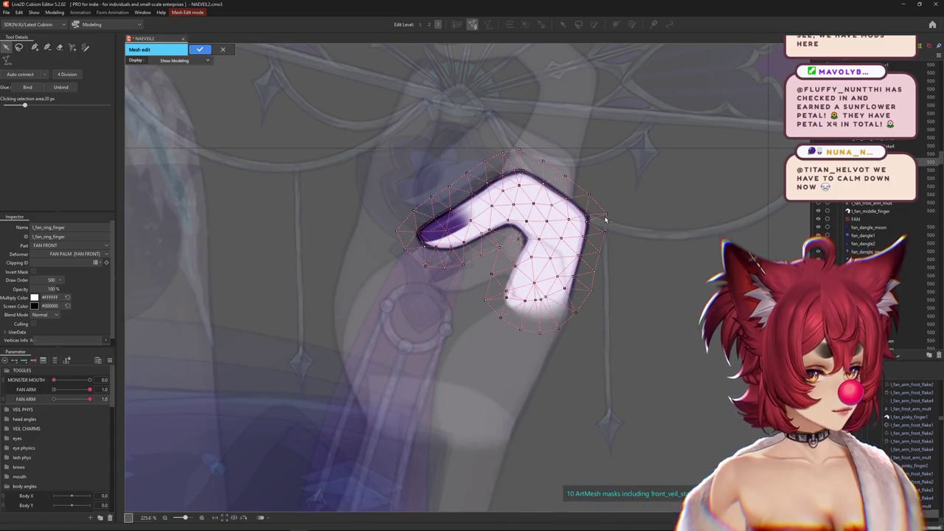
pyautogui.scroll(3, 605, 217)
pyautogui.moveTo(566, 237); pyautogui.dragTo(584, 259)
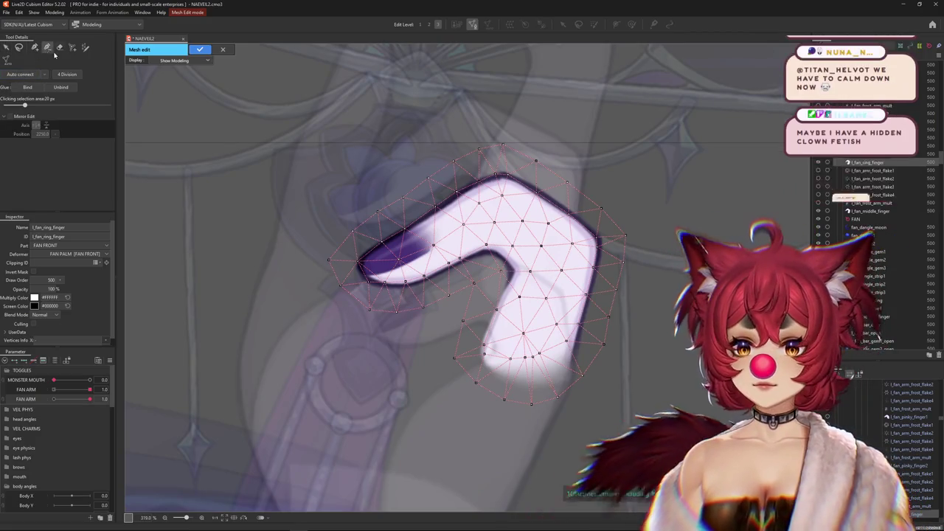
pyautogui.scroll(-5, 470, 303)
pyautogui.scroll(-3, 471, 302)
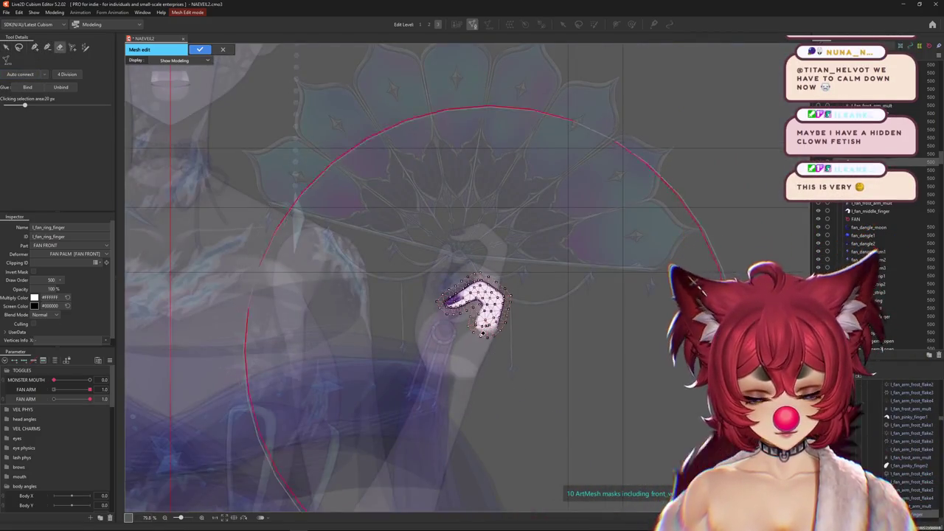
pyautogui.scroll(5, 476, 295)
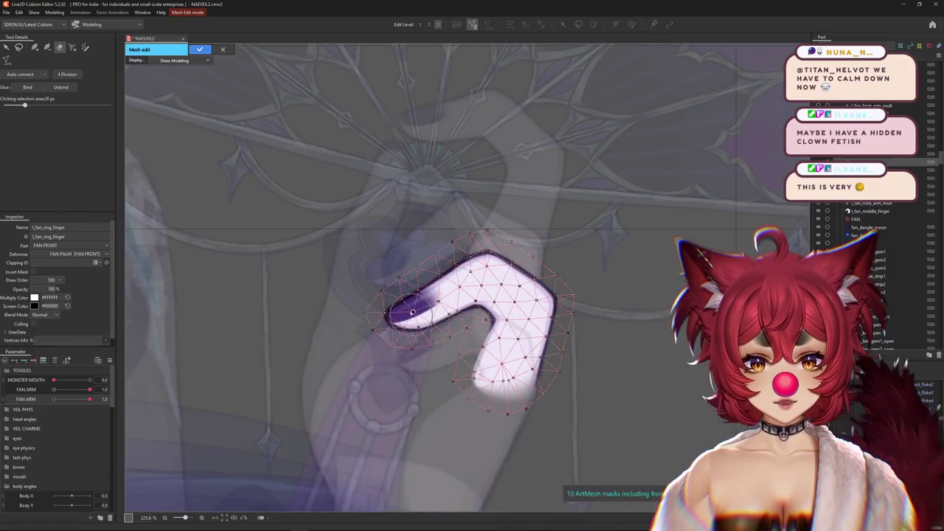
pyautogui.scroll(3, 413, 312)
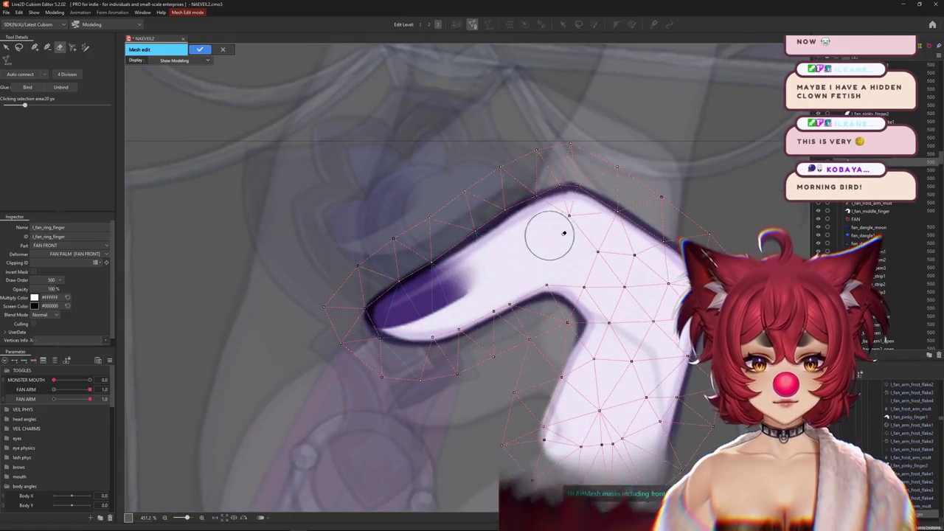
pyautogui.moveTo(627, 281)
pyautogui.mouseDown()
pyautogui.moveTo(578, 254)
pyautogui.moveTo(559, 220)
pyautogui.moveTo(563, 303)
pyautogui.moveTo(500, 386)
pyautogui.moveTo(569, 301)
pyautogui.moveTo(480, 238)
pyautogui.mouseUp()
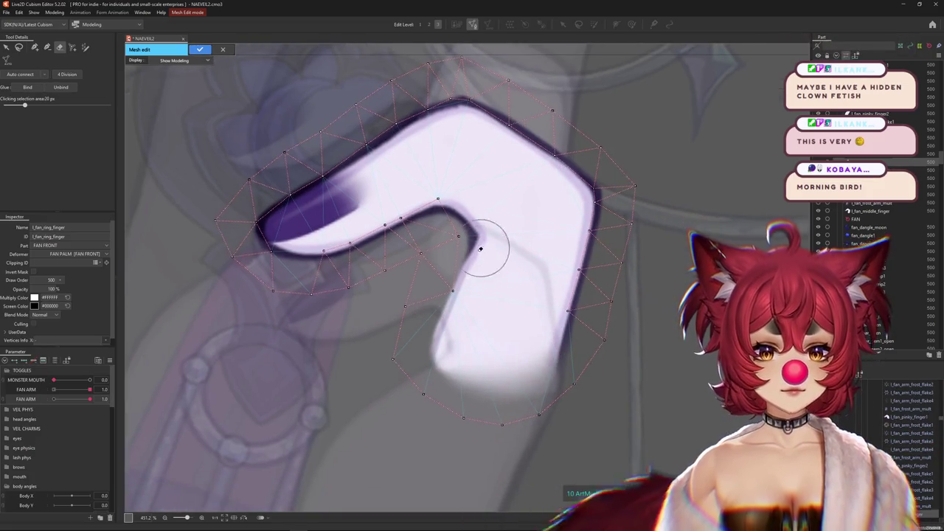
# Step: Add vertices along the ring finger's right edge, lower outline and left edge
pyautogui.click(34, 46)
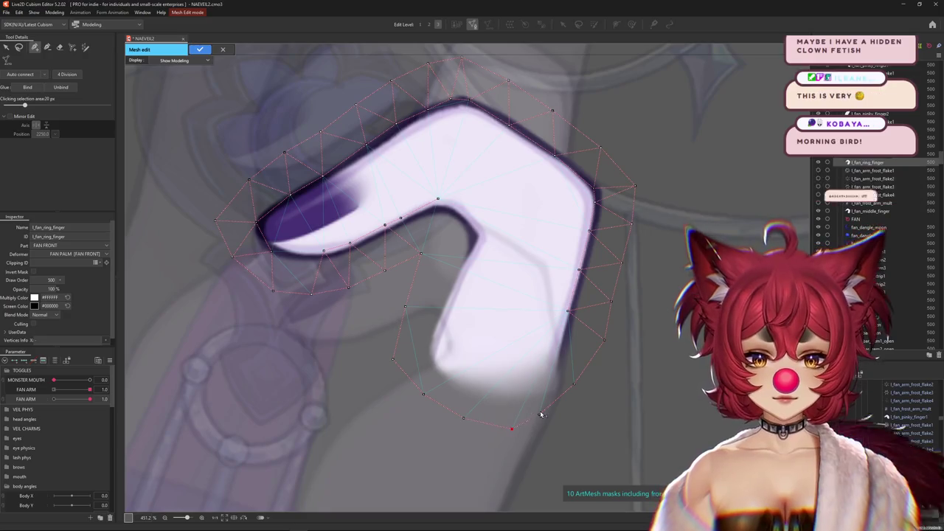
pyautogui.click(588, 384)
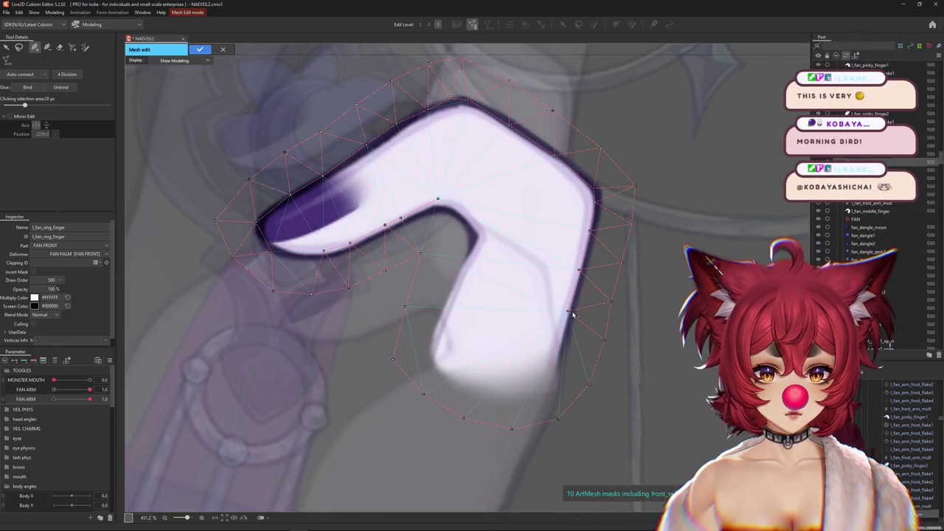
pyautogui.click(583, 270)
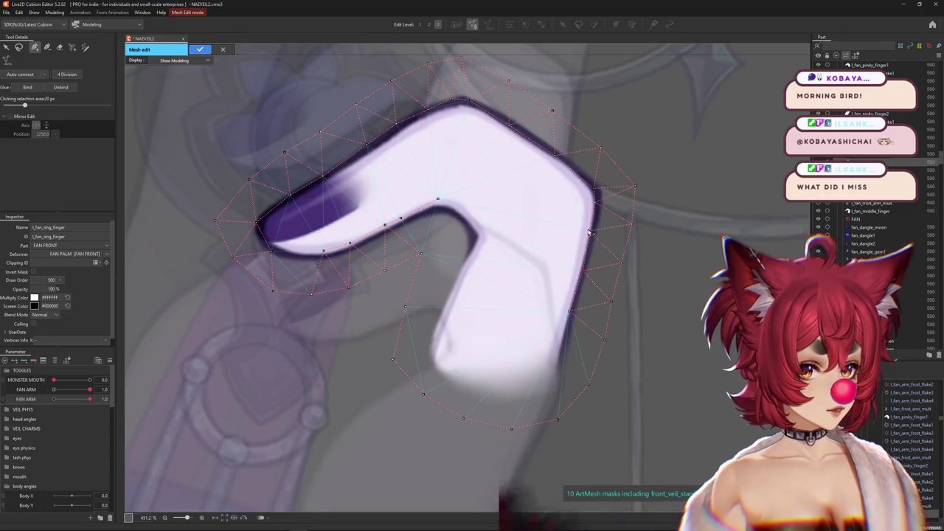
pyautogui.scroll(2, 573, 317)
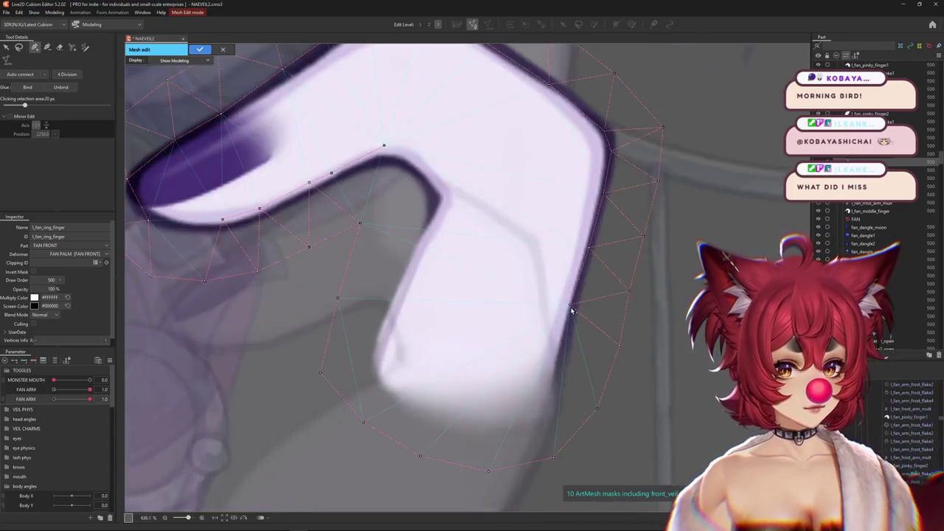
pyautogui.click(556, 396)
pyautogui.click(539, 422)
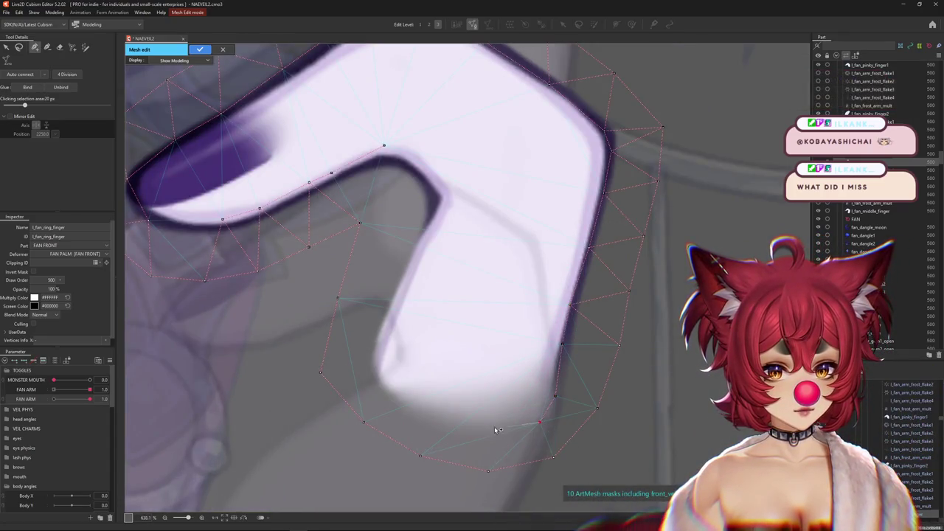
pyautogui.click(421, 414)
pyautogui.click(373, 353)
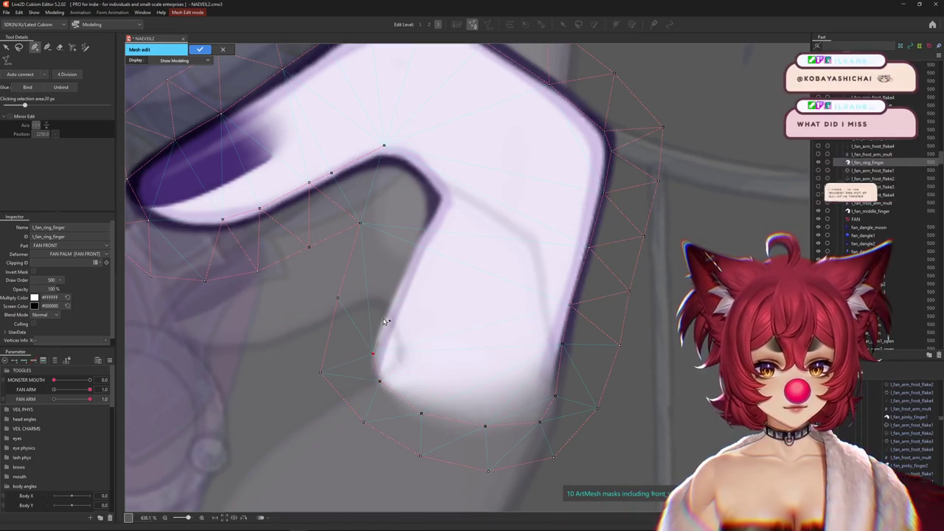
pyautogui.click(385, 315)
pyautogui.click(401, 280)
pyautogui.click(420, 239)
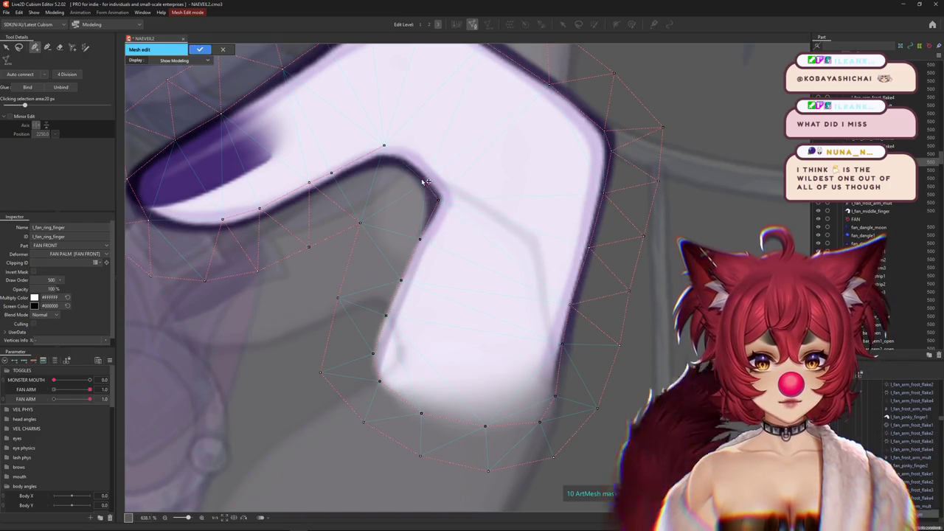
# Step: Add a row of vertices along the ring finger's inner bend and lower edge
pyautogui.moveTo(430, 192); pyautogui.dragTo(496, 273)
pyautogui.click(490, 263)
pyautogui.click(467, 246)
pyautogui.click(449, 227)
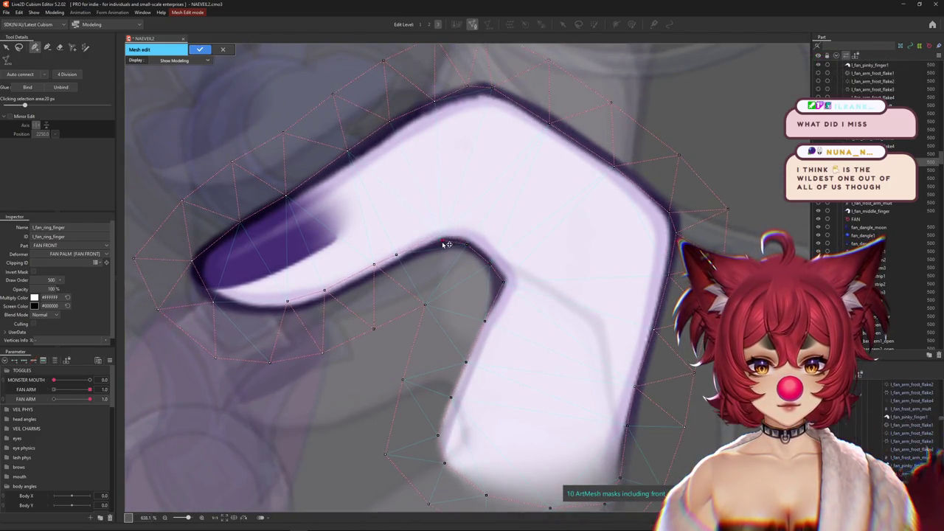
pyautogui.click(376, 274)
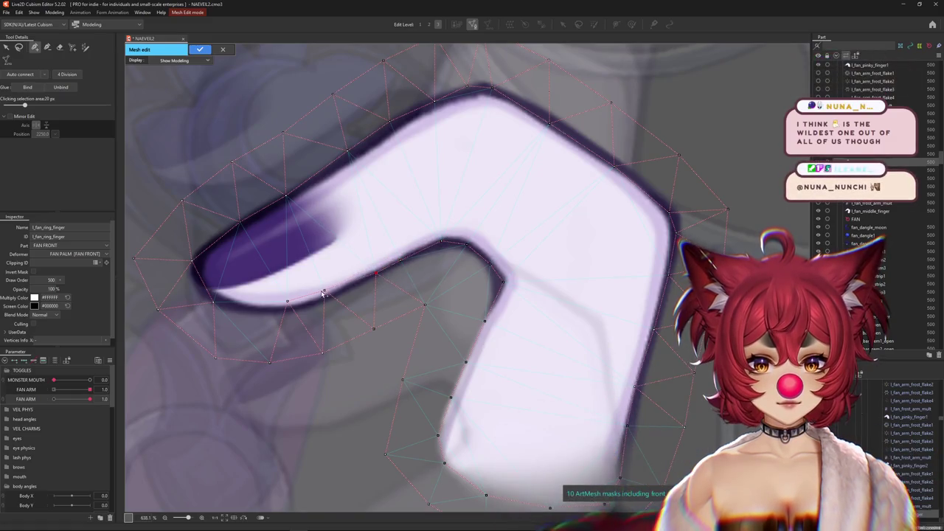
pyautogui.click(379, 278)
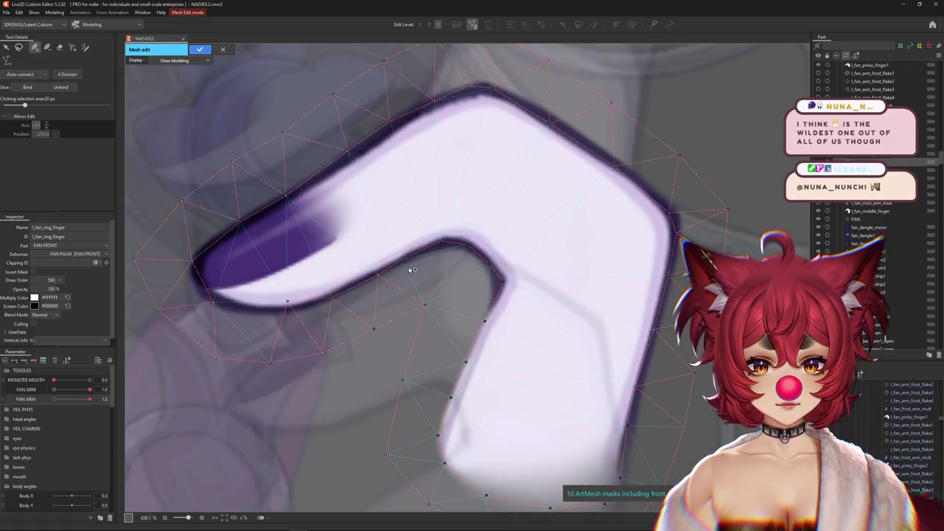
pyautogui.click(289, 309)
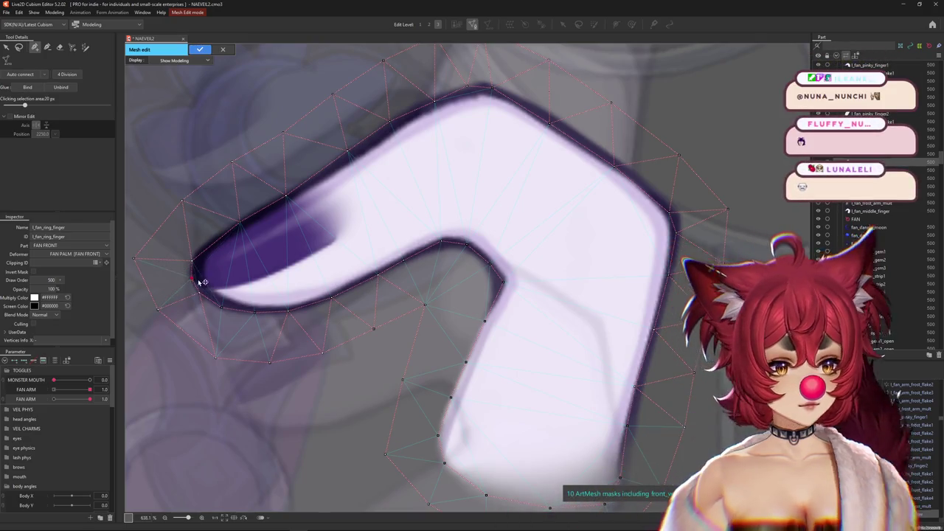
# Step: Adjust the upper-edge vertices and nudge an outer vertex onto the finger outline
pyautogui.moveTo(200, 282); pyautogui.dragTo(291, 306)
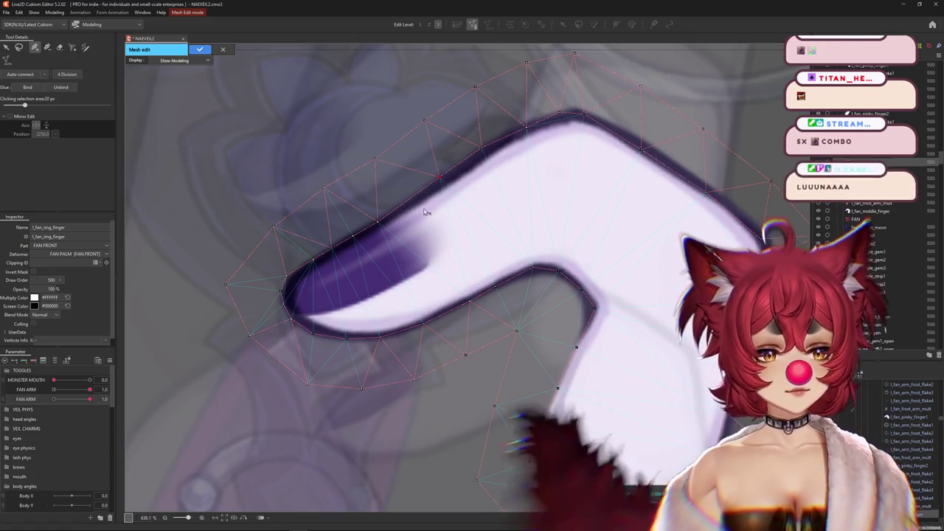
pyautogui.moveTo(446, 182); pyautogui.dragTo(407, 236)
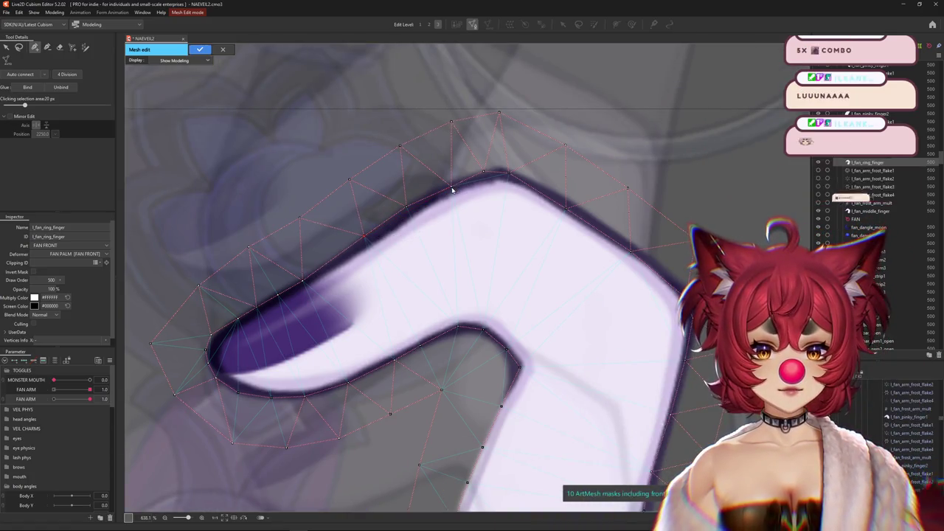
pyautogui.click(485, 172)
pyautogui.click(510, 171)
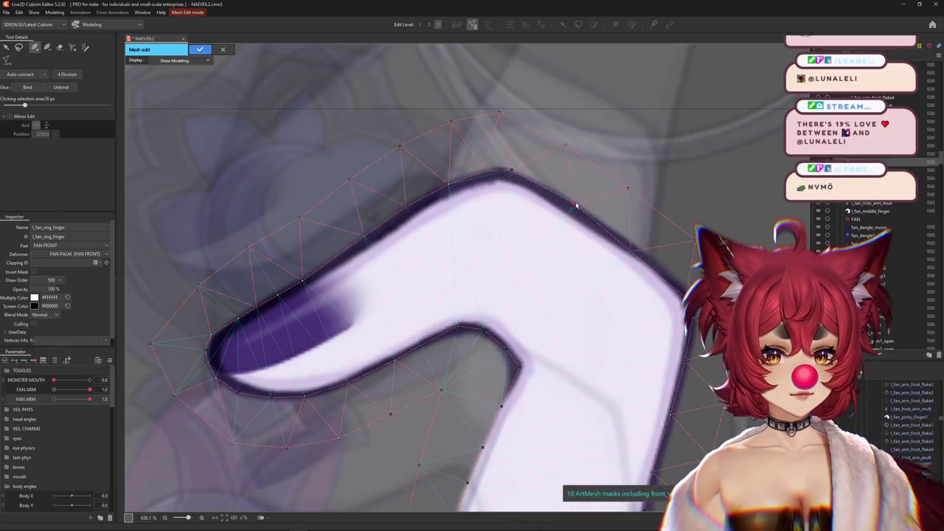
pyautogui.moveTo(630, 250); pyautogui.dragTo(642, 250)
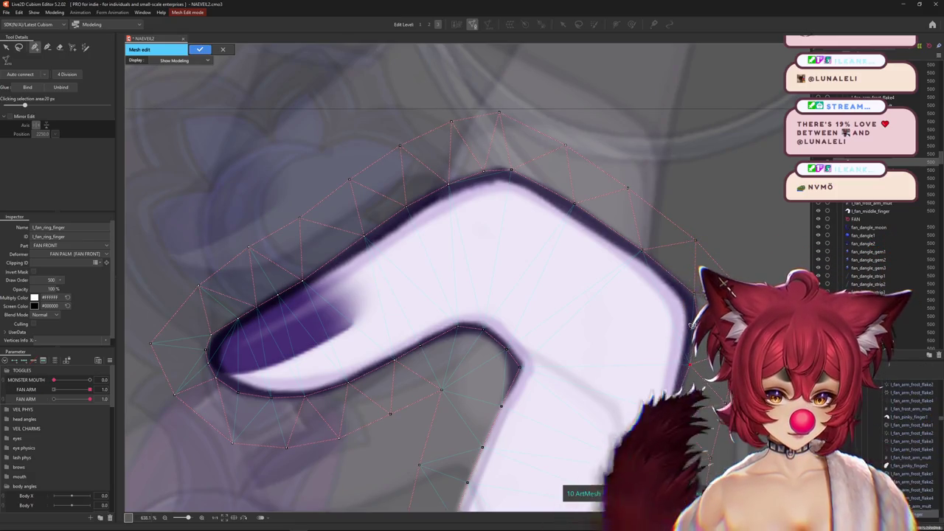
pyautogui.scroll(-2, 468, 295)
pyautogui.scroll(-1, 470, 332)
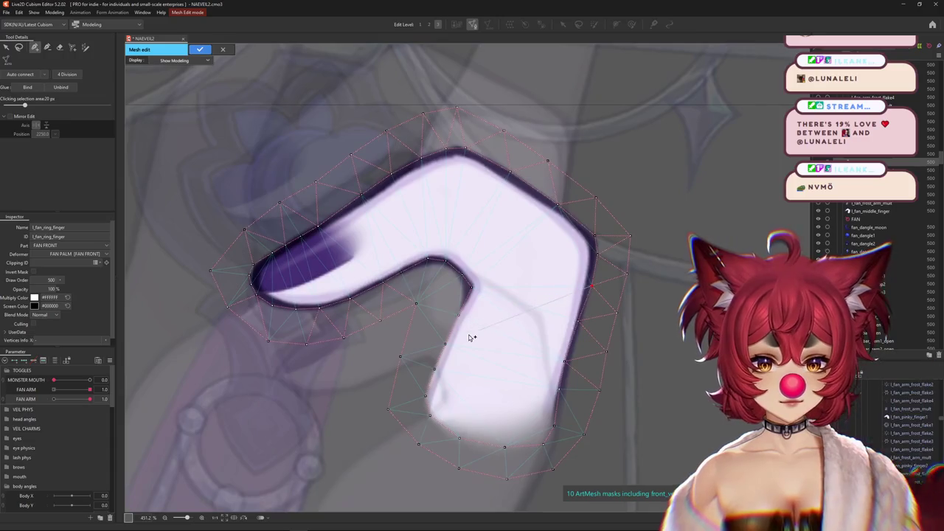
# Step: Add ring-finger vertices inside the purple fingernail and around its rounded tip
pyautogui.scroll(-1, 477, 331)
pyautogui.scroll(1, 317, 306)
pyautogui.scroll(3, 317, 306)
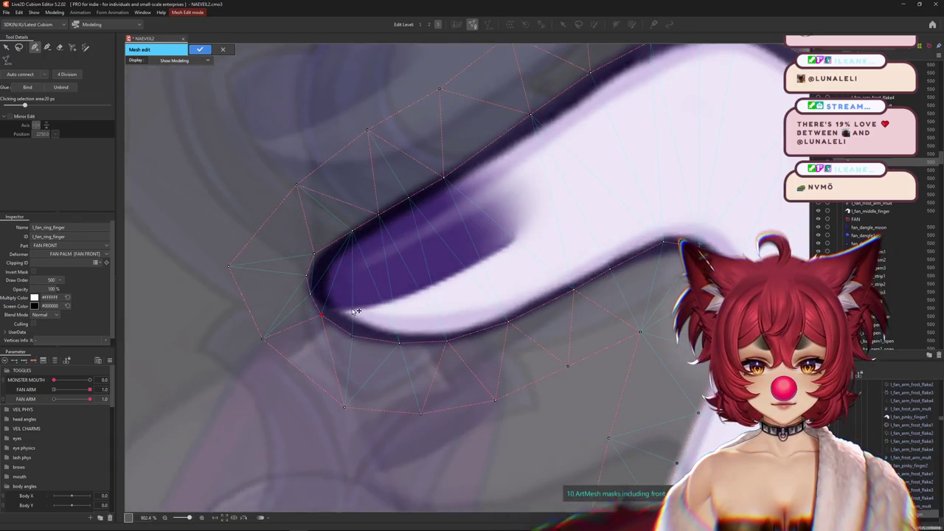
pyautogui.click(438, 285)
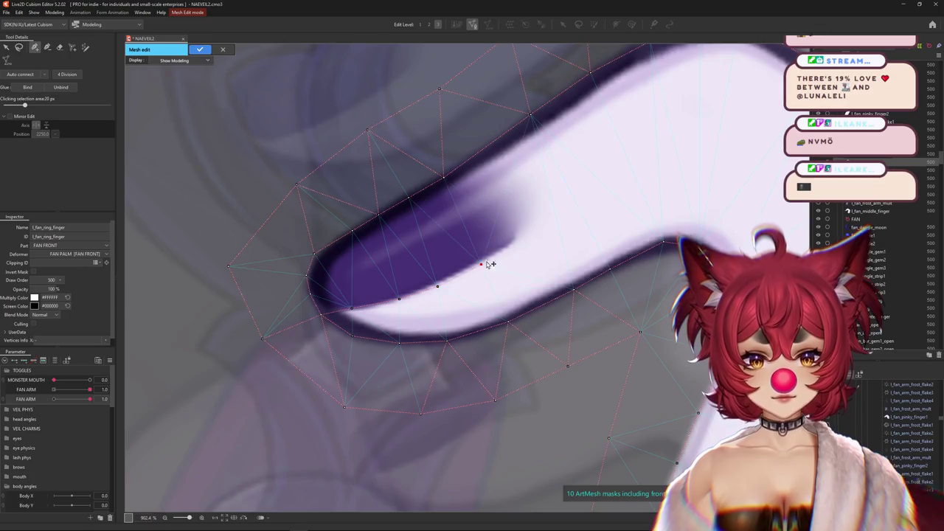
pyautogui.click(527, 220)
pyautogui.click(523, 196)
pyautogui.click(504, 178)
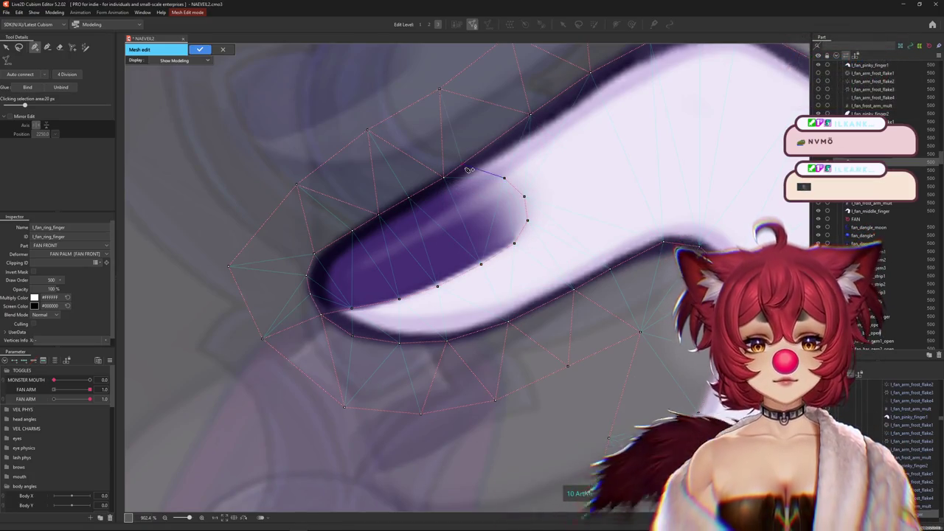
pyautogui.click(486, 165)
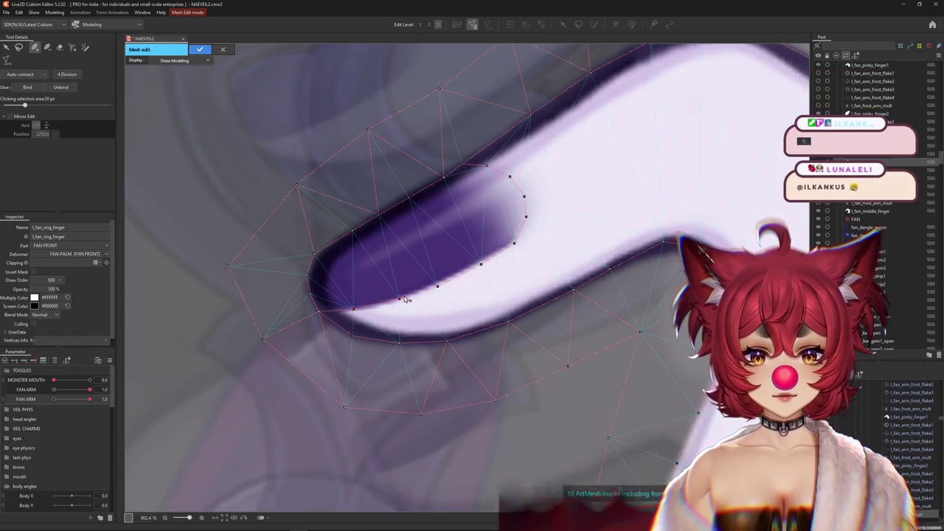
# Step: Move along the finger's underside and add a vertex near its lower end
pyautogui.scroll(-5, 484, 269)
pyautogui.scroll(5, 461, 278)
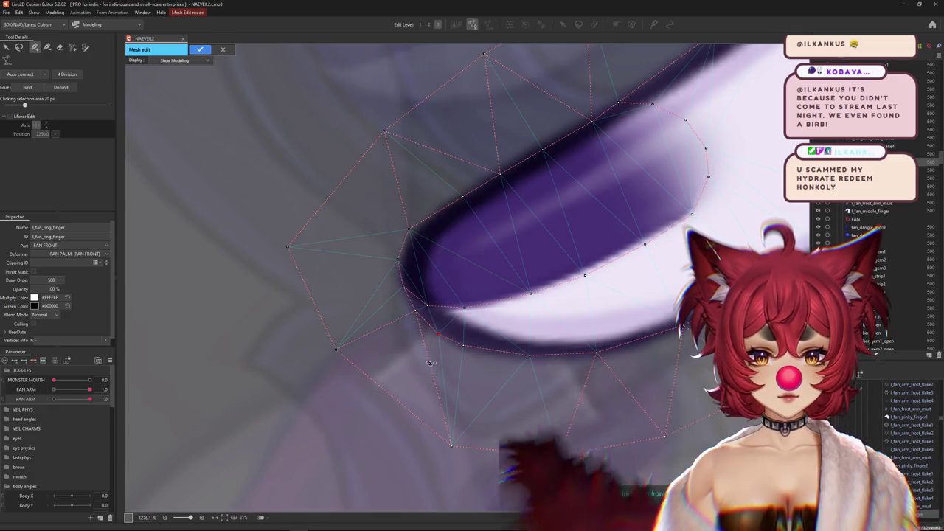
pyautogui.scroll(2, 443, 354)
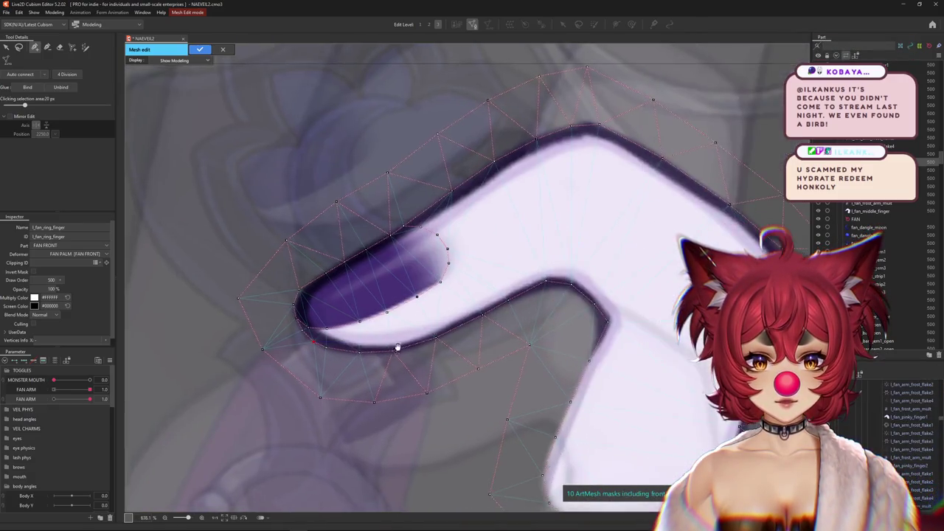
pyautogui.scroll(2, 416, 340)
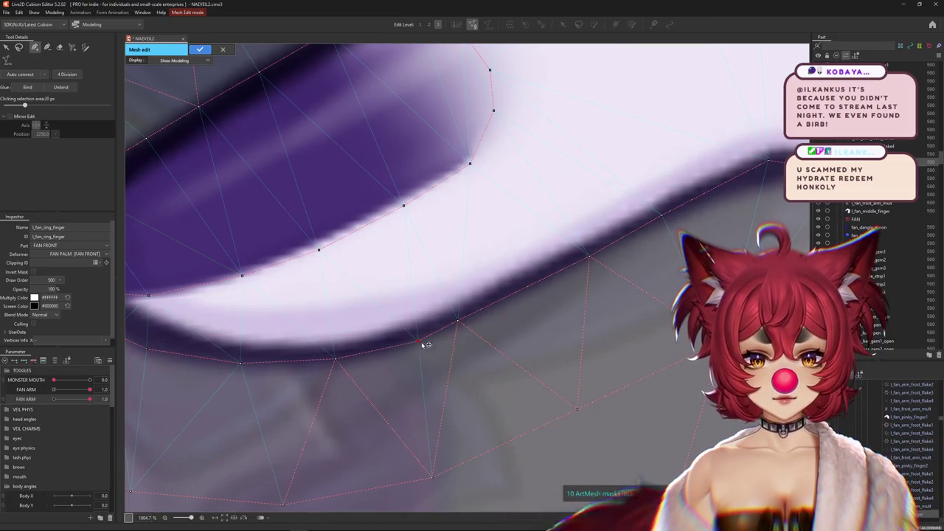
pyautogui.scroll(-2, 485, 316)
pyautogui.scroll(-2, 457, 310)
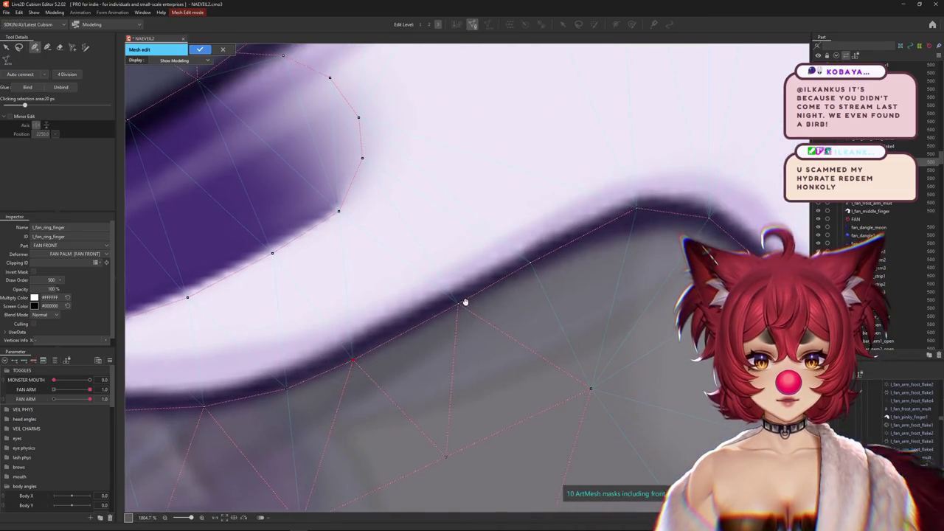
pyautogui.scroll(-2, 442, 325)
pyautogui.scroll(-2, 505, 303)
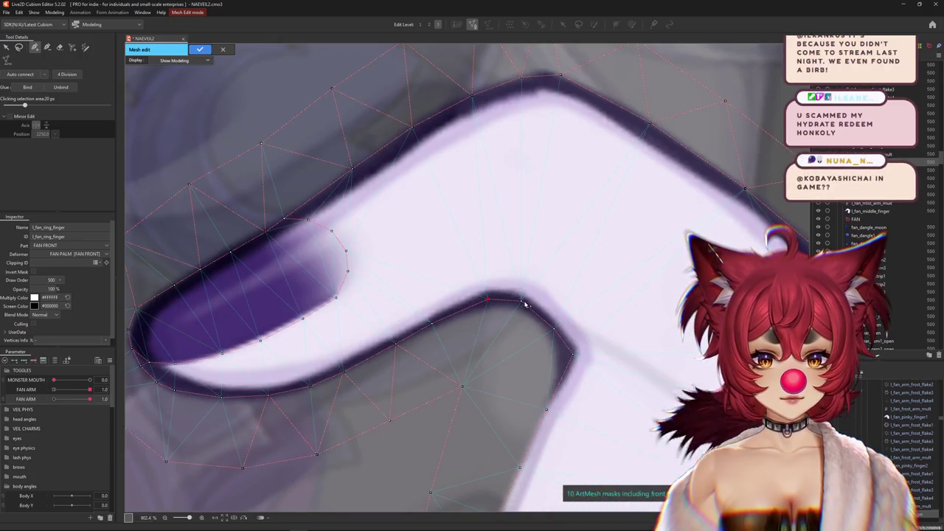
pyautogui.moveTo(535, 315); pyautogui.dragTo(490, 298)
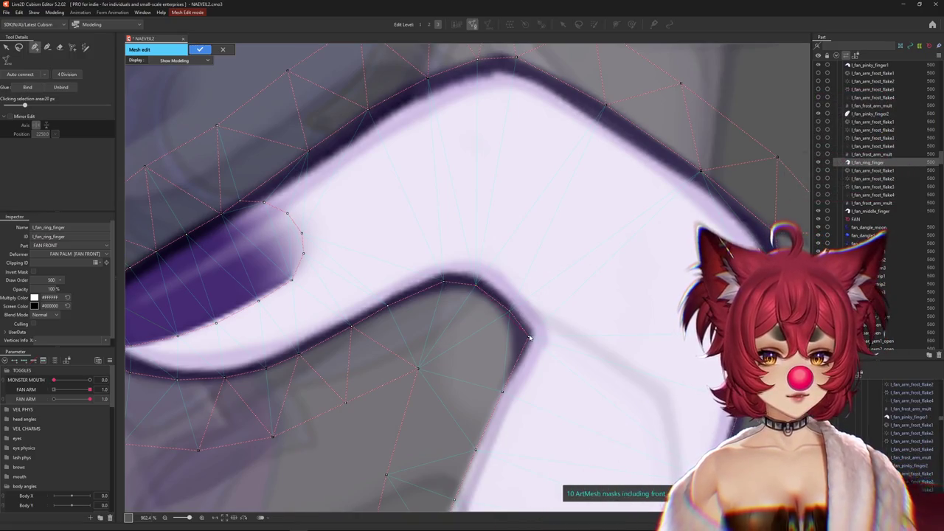
pyautogui.scroll(-2, 520, 336)
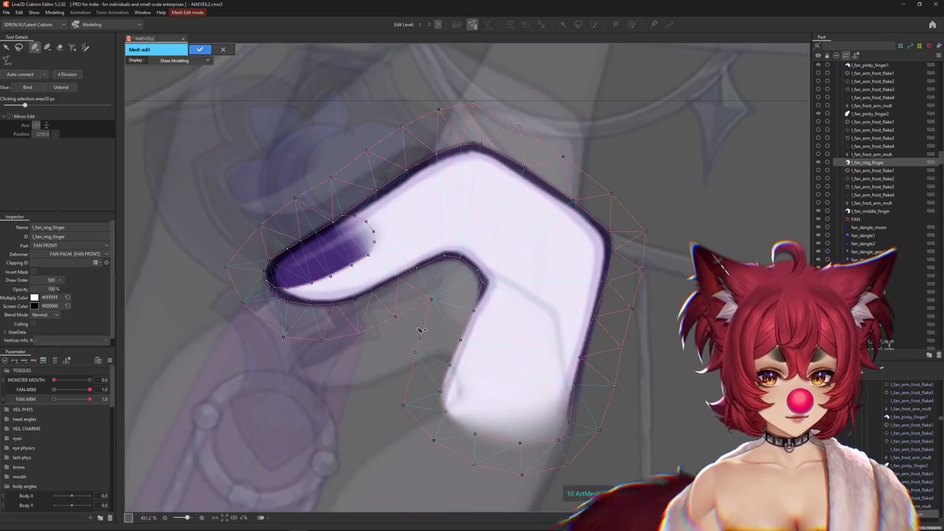
pyautogui.click(410, 380)
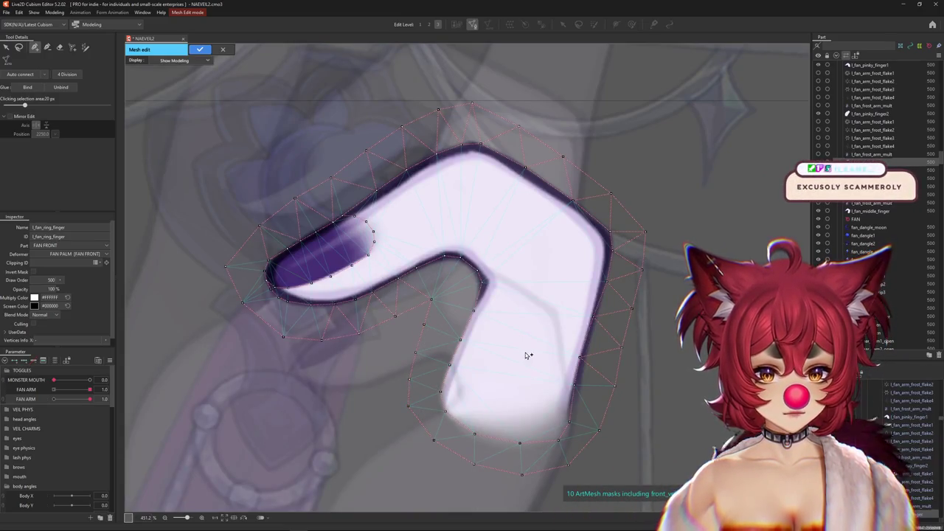
pyautogui.scroll(1, 562, 351)
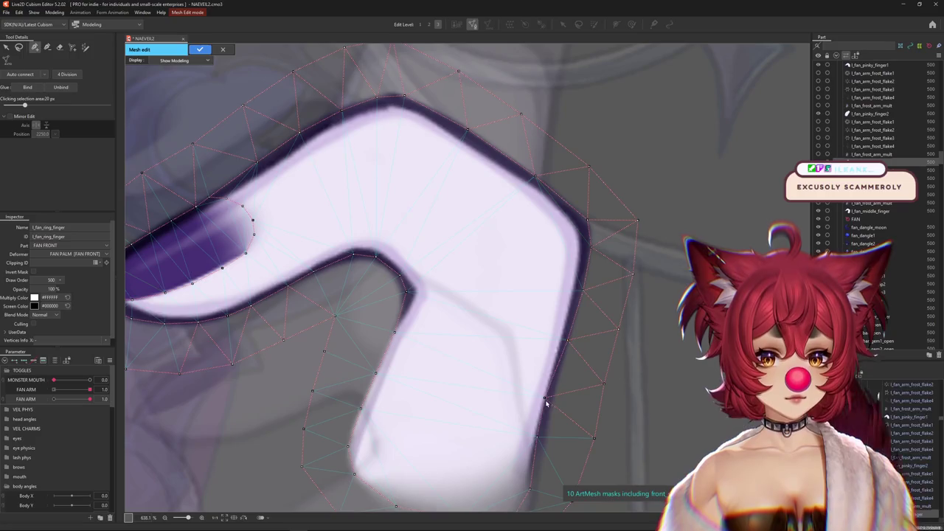
pyautogui.scroll(-2, 540, 445)
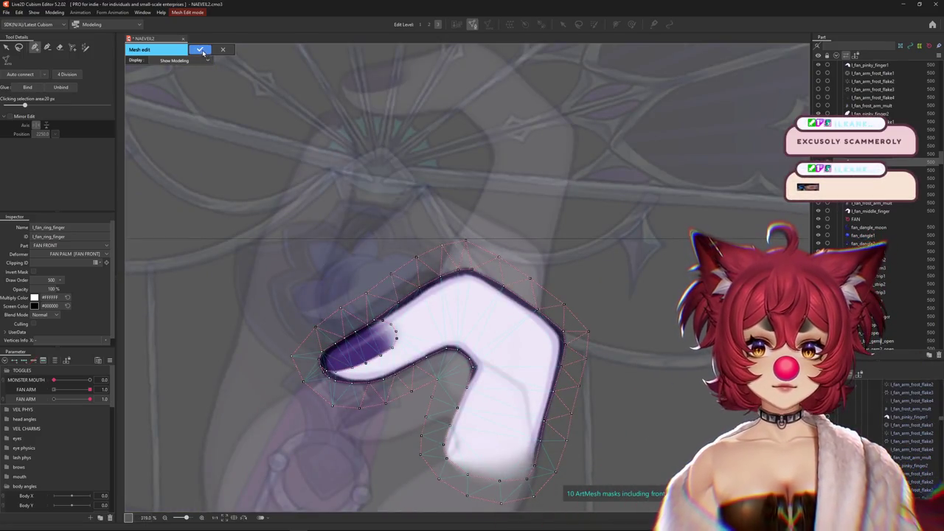
# Step: Apply the ring finger mesh, then select l_fan_middle_finger and open it in Mesh Edit
pyautogui.click(201, 50)
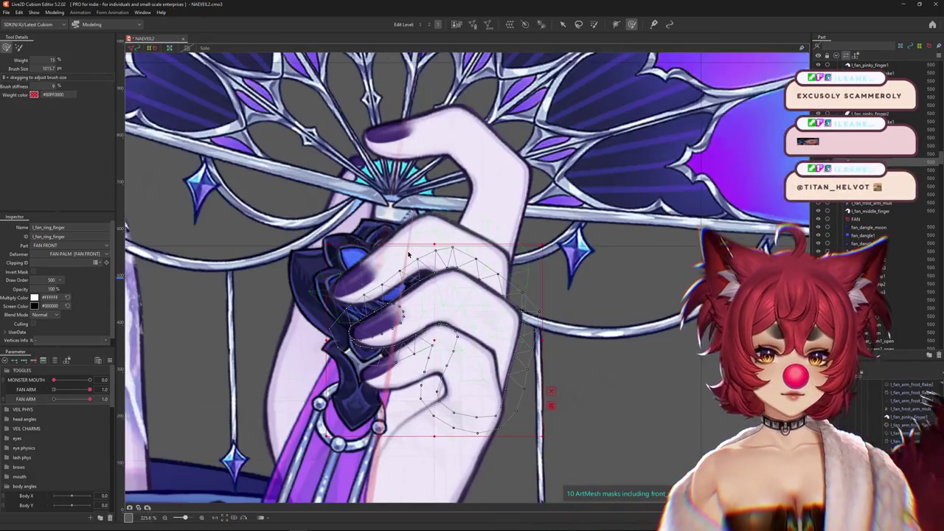
pyautogui.scroll(-1, 413, 249)
pyautogui.rightClick(425, 250)
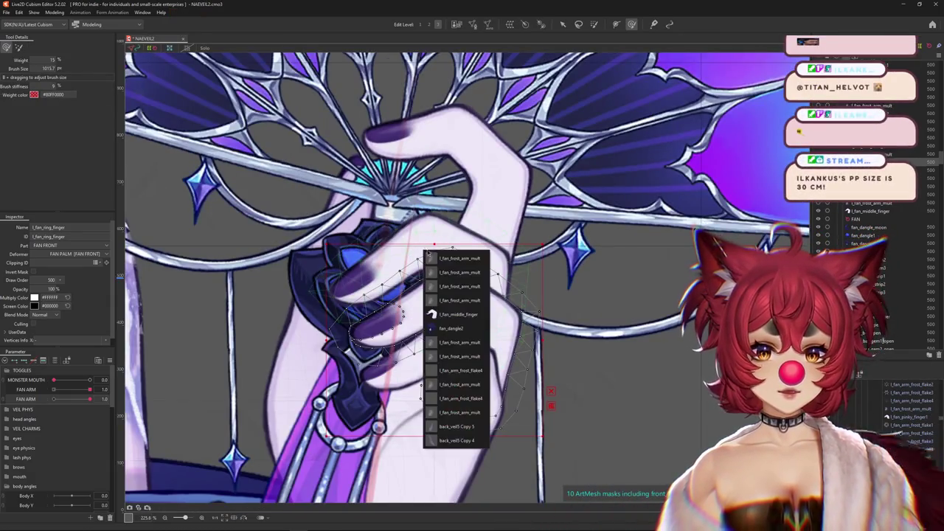
pyautogui.click(450, 314)
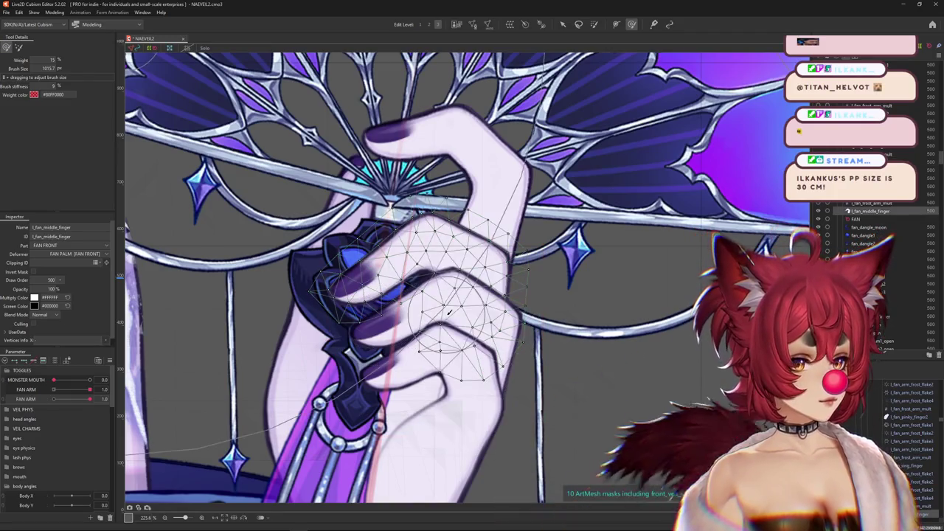
pyautogui.click(473, 25)
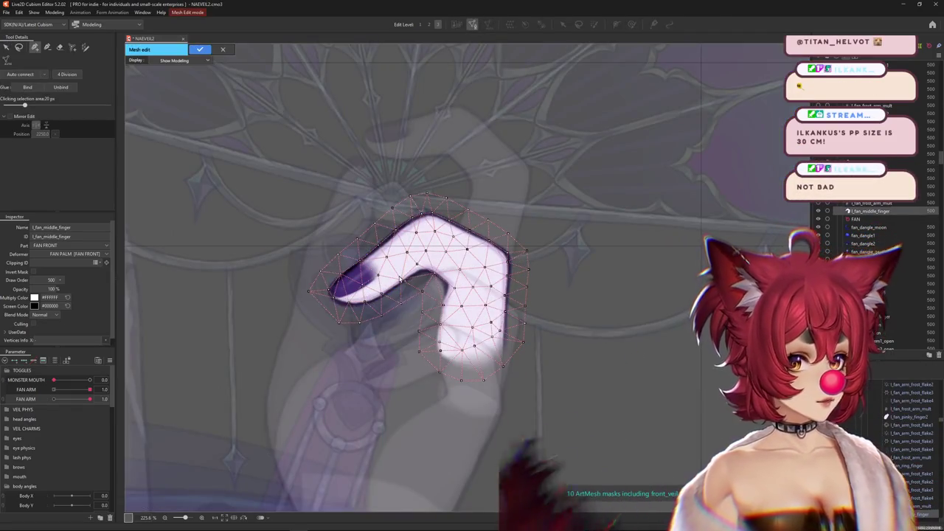
# Step: Drag two middle-finger vertices onto the finger's lower edge
pyautogui.scroll(1, 395, 279)
pyautogui.scroll(1, 395, 279)
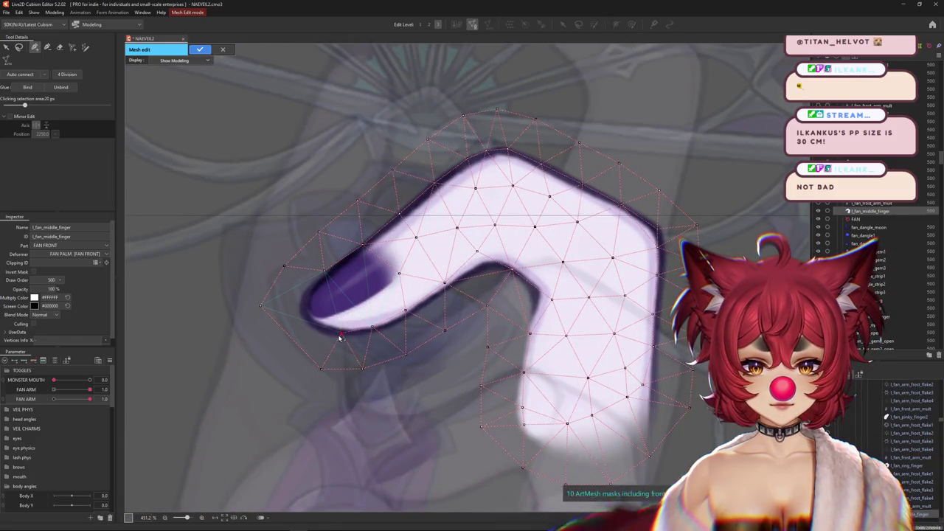
pyautogui.scroll(1, 361, 332)
pyautogui.scroll(1, 373, 333)
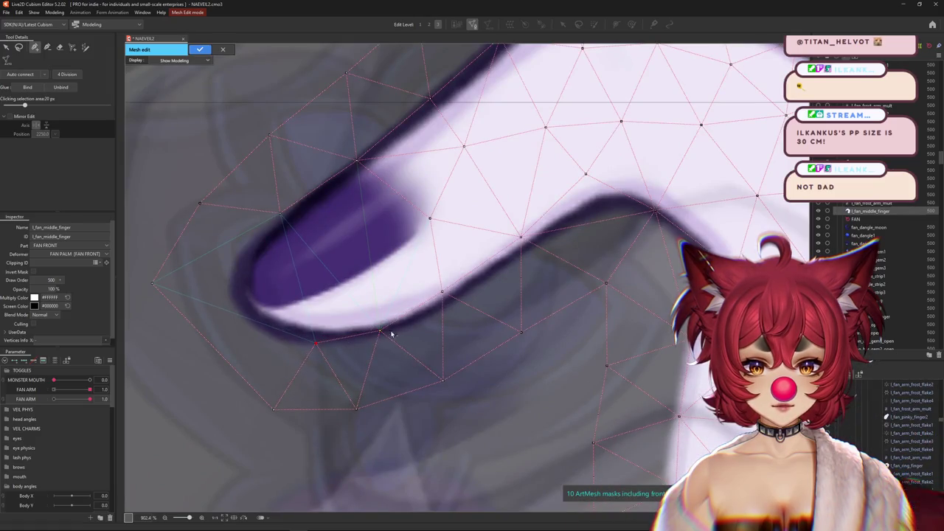
pyautogui.moveTo(442, 291); pyautogui.dragTo(450, 301)
pyautogui.moveTo(520, 237)
pyautogui.mouseDown()
pyautogui.moveTo(529, 244)
pyautogui.moveTo(405, 333)
pyautogui.mouseUp()
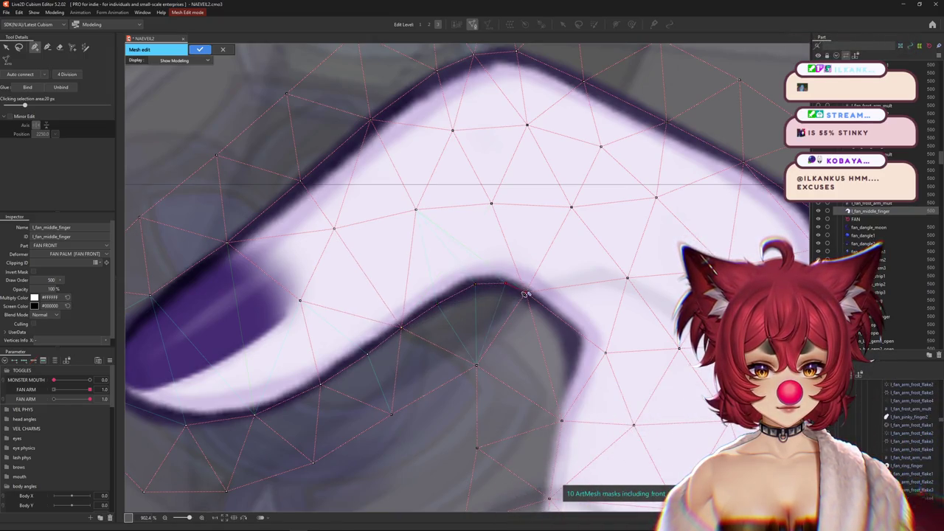
# Step: Delete stray interior vertices across the finger base and add one on the inner bend
pyautogui.keyDown('ctrl'); pyautogui.click(605, 353); pyautogui.keyUp('ctrl')
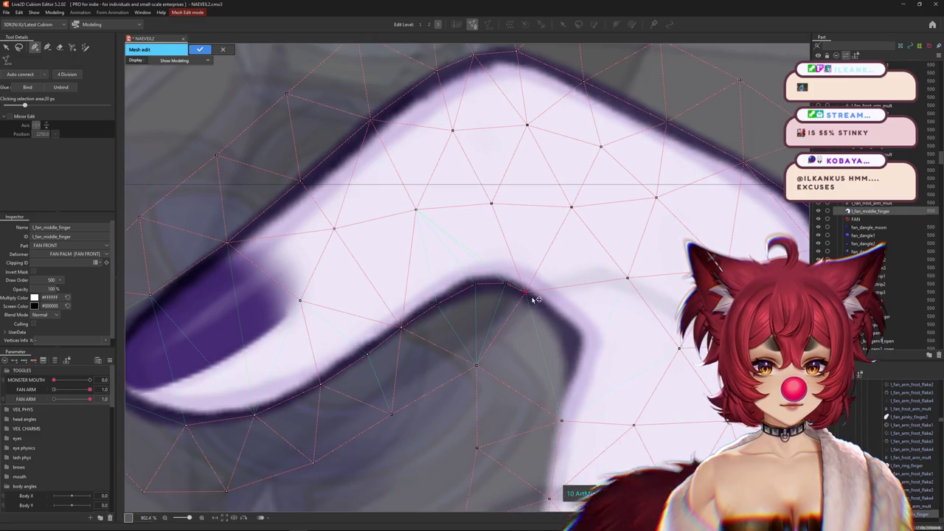
pyautogui.click(558, 318)
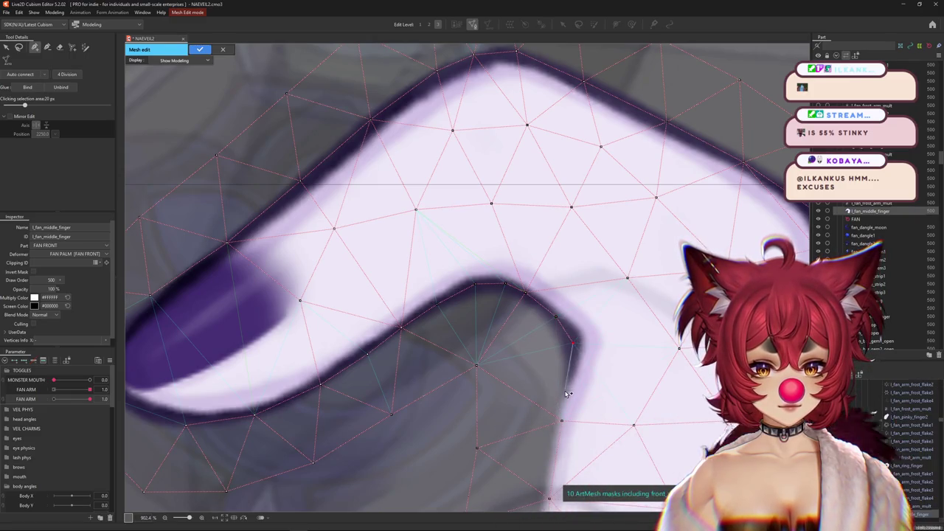
pyautogui.moveTo(567, 399); pyautogui.dragTo(512, 277)
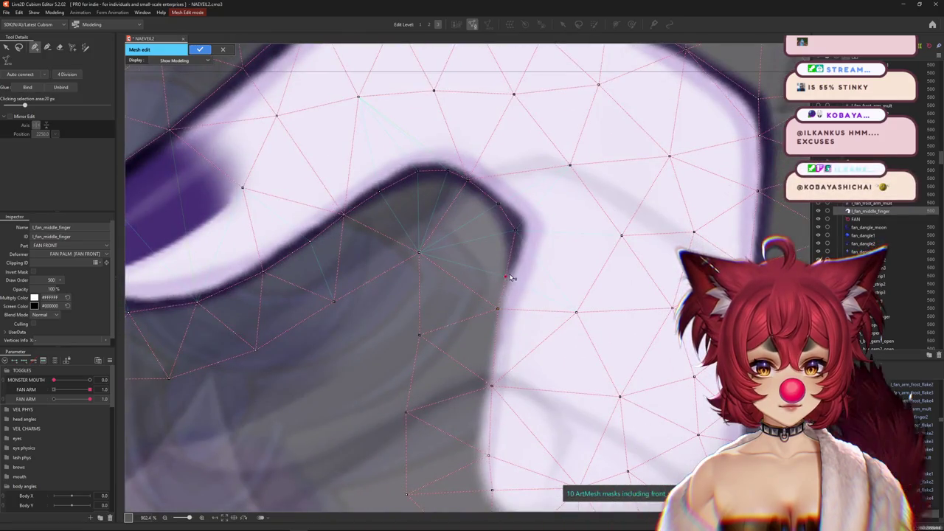
pyautogui.moveTo(499, 377); pyautogui.dragTo(452, 261)
pyautogui.keyDown('ctrl'); pyautogui.click(438, 340); pyautogui.keyUp('ctrl')
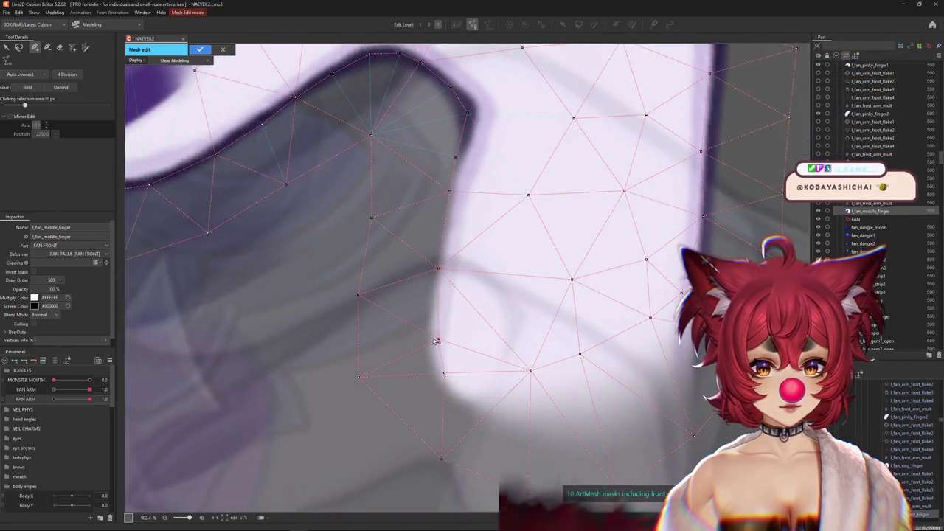
pyautogui.moveTo(485, 398); pyautogui.dragTo(417, 348)
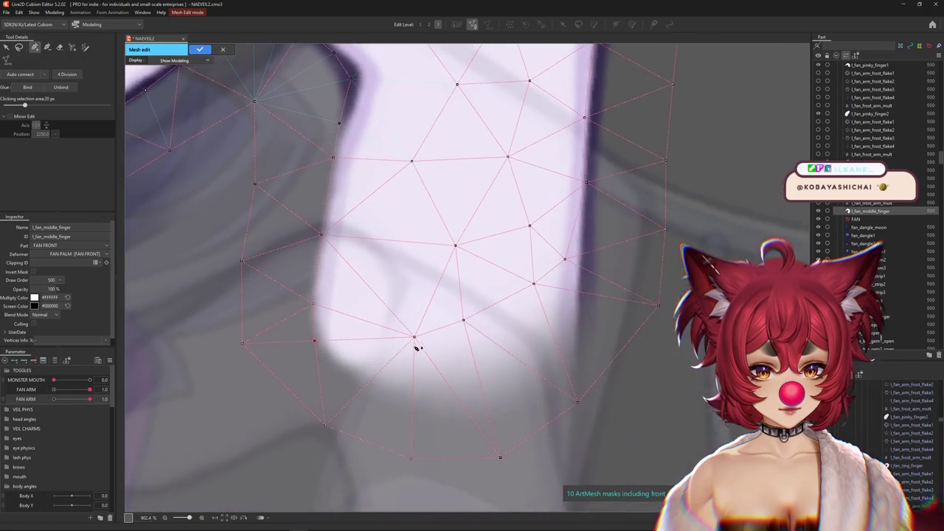
pyautogui.keyDown('ctrl'); pyautogui.click(414, 338); pyautogui.keyUp('ctrl')
pyautogui.keyDown('ctrl'); pyautogui.click(463, 320); pyautogui.keyUp('ctrl')
pyautogui.keyDown('ctrl'); pyautogui.click(534, 283); pyautogui.keyUp('ctrl')
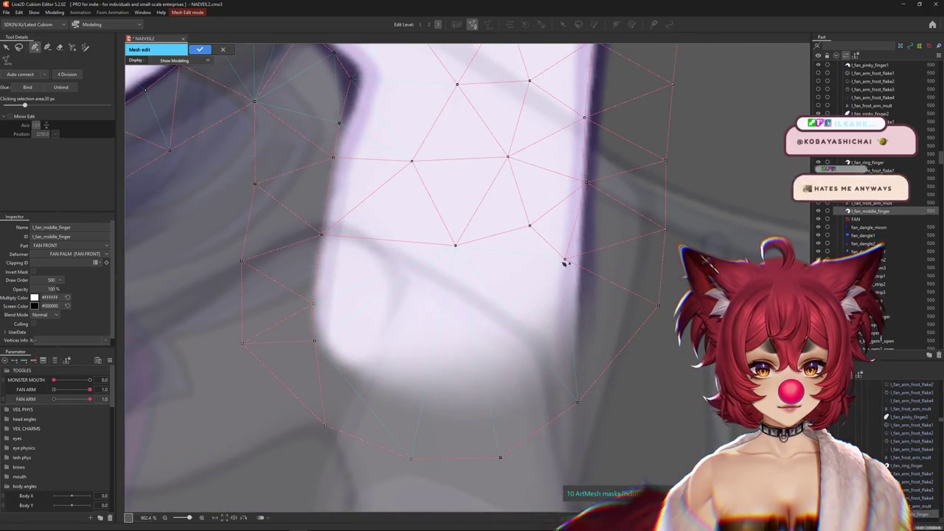
pyautogui.keyDown('ctrl'); pyautogui.click(565, 259); pyautogui.keyUp('ctrl')
# Step: Pull the lower boundary vertices outward and add vertices along the finger's lower outline
pyautogui.moveTo(577, 402); pyautogui.dragTo(603, 419)
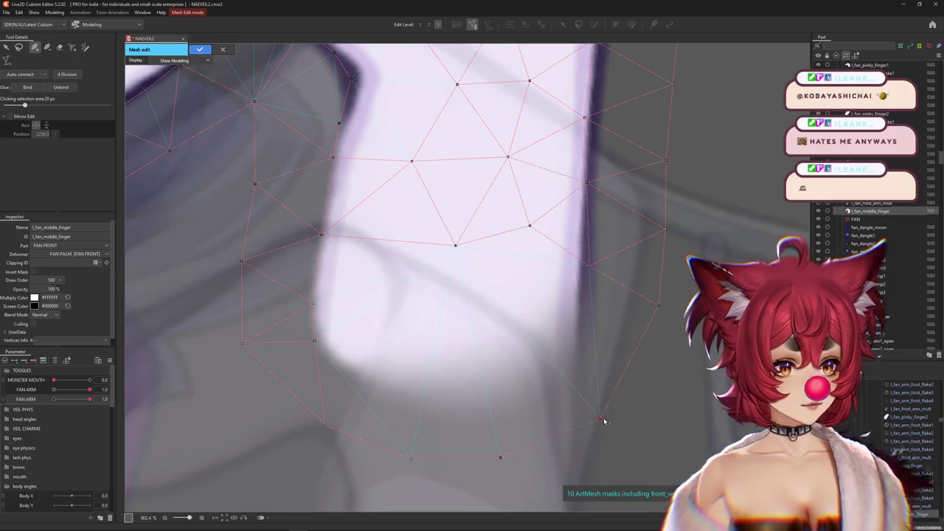
pyautogui.moveTo(499, 458); pyautogui.dragTo(501, 466)
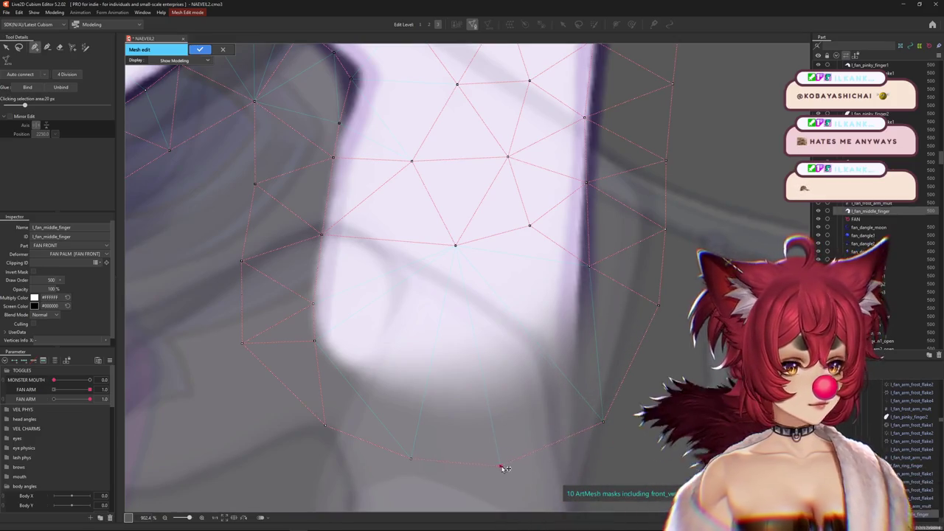
pyautogui.moveTo(410, 458); pyautogui.dragTo(409, 467)
pyautogui.click(349, 371)
pyautogui.click(527, 399)
pyautogui.click(565, 375)
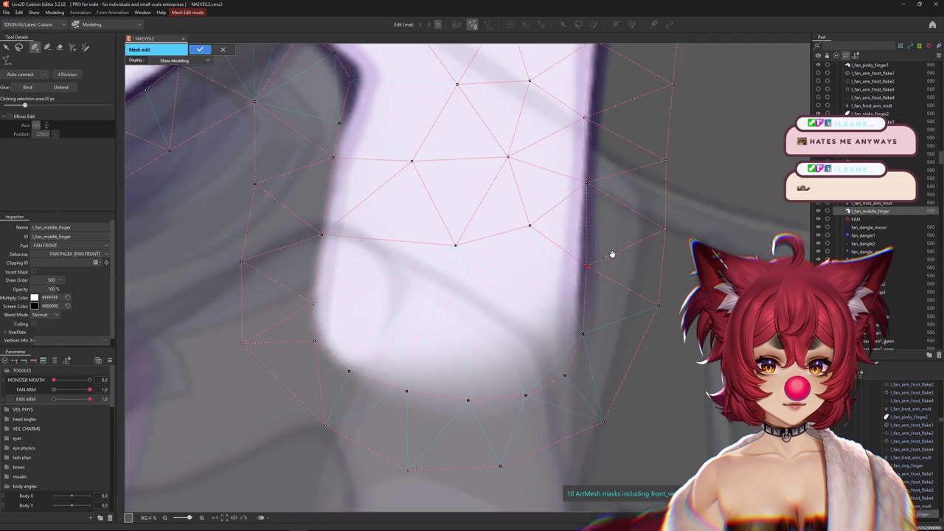
# Step: Add vertices along the finger's right edge and top outline toward the tip
pyautogui.moveTo(611, 253); pyautogui.dragTo(527, 277)
pyautogui.click(500, 349)
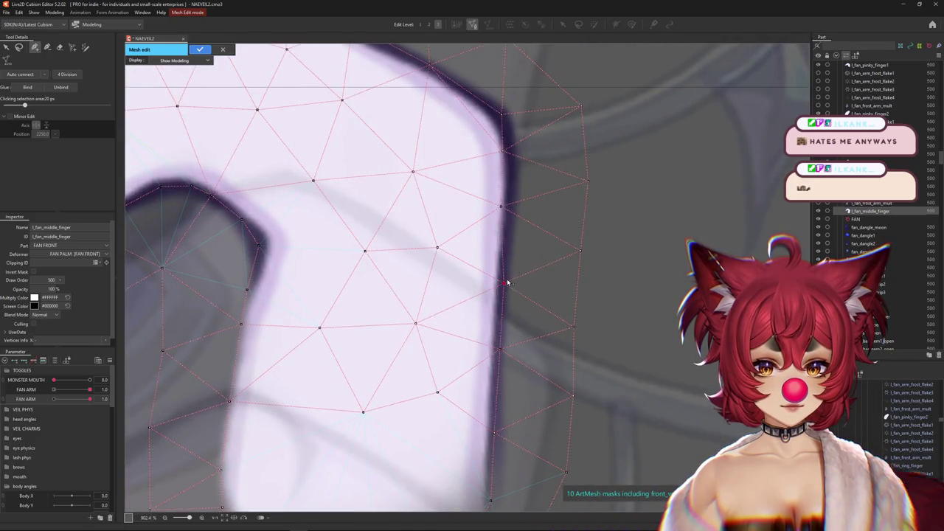
pyautogui.click(502, 207)
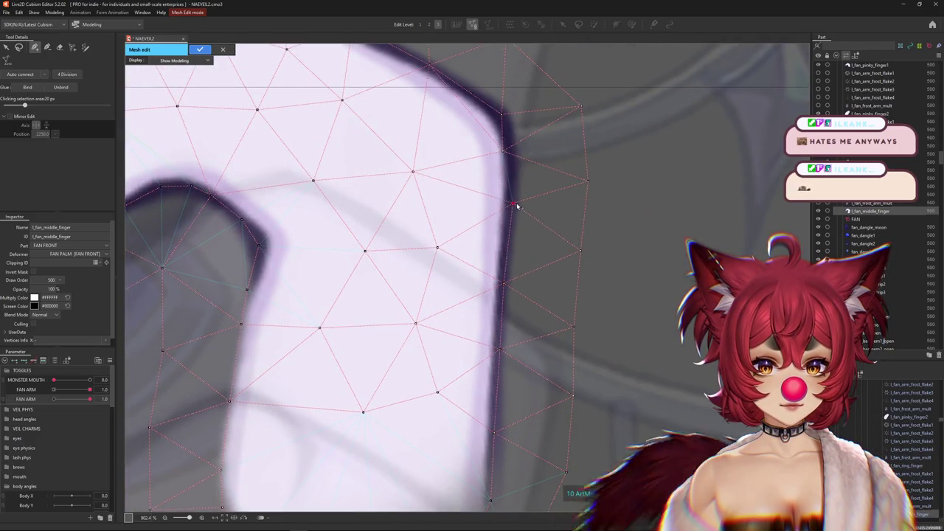
pyautogui.moveTo(518, 207); pyautogui.dragTo(484, 287)
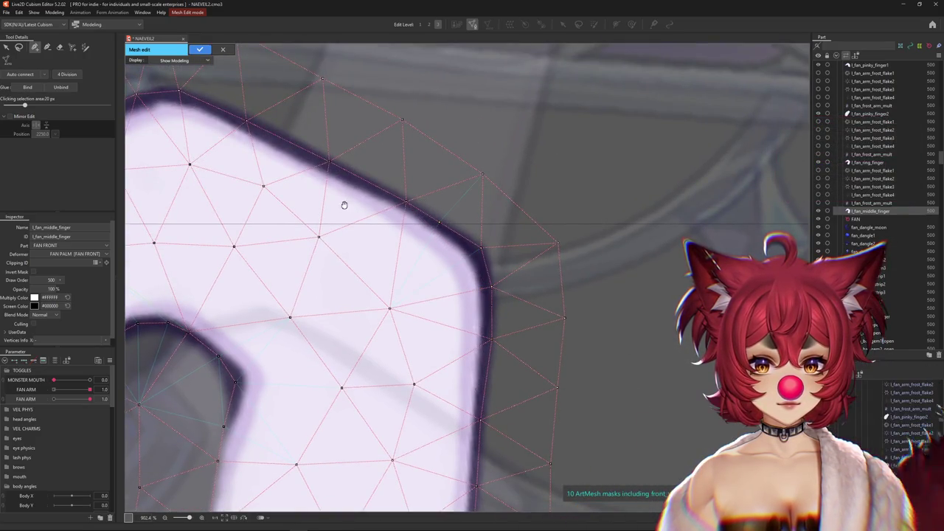
pyautogui.moveTo(341, 200); pyautogui.dragTo(459, 245)
pyautogui.click(381, 200)
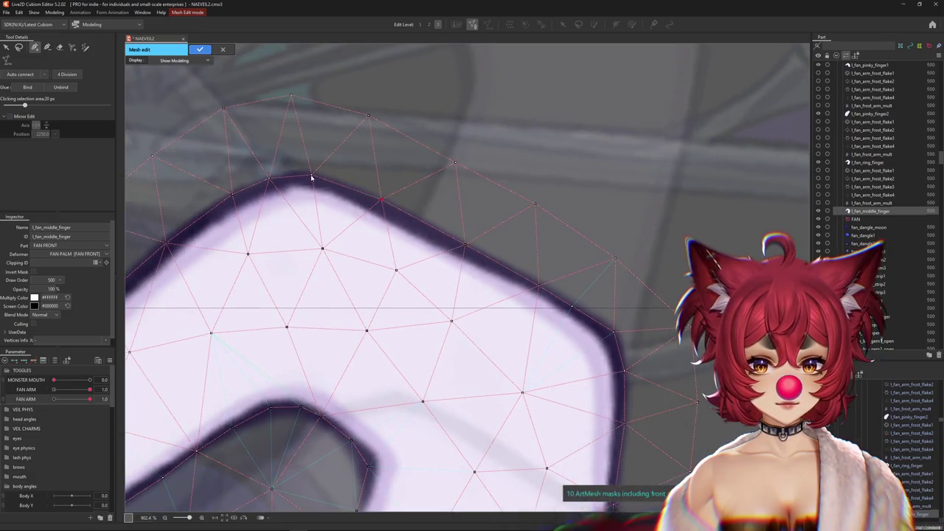
pyautogui.moveTo(276, 179); pyautogui.dragTo(402, 198)
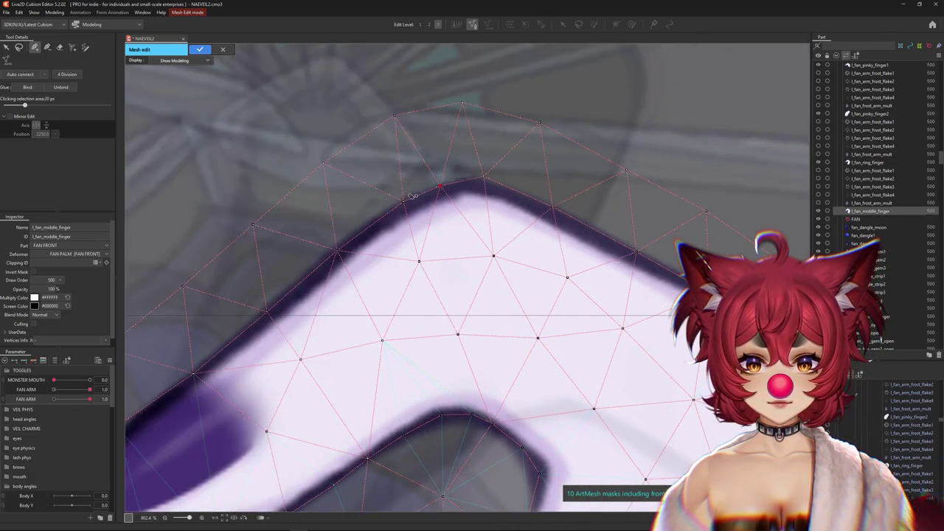
pyautogui.click(484, 179)
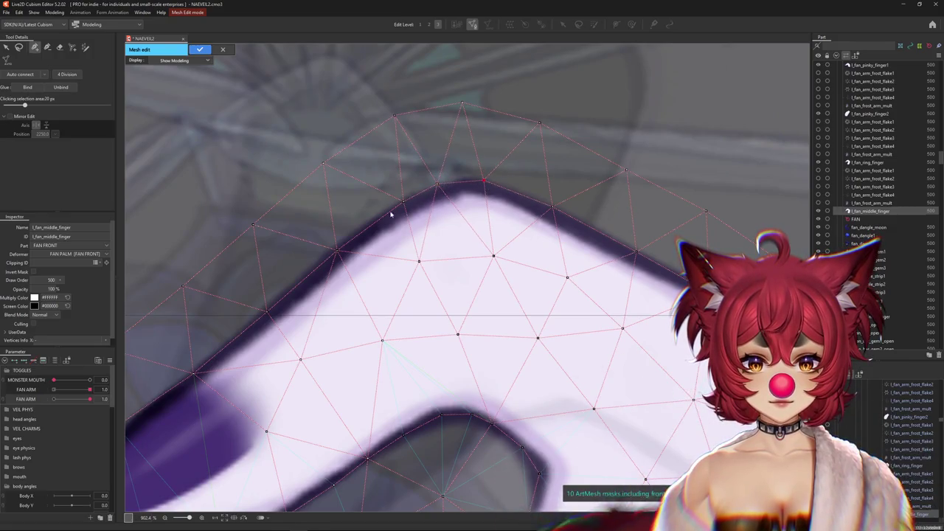
pyautogui.click(338, 250)
# Step: Chain new vertices tracing the middle fingertip outline and the mesh's outer edge
pyautogui.scroll(-2, 264, 316)
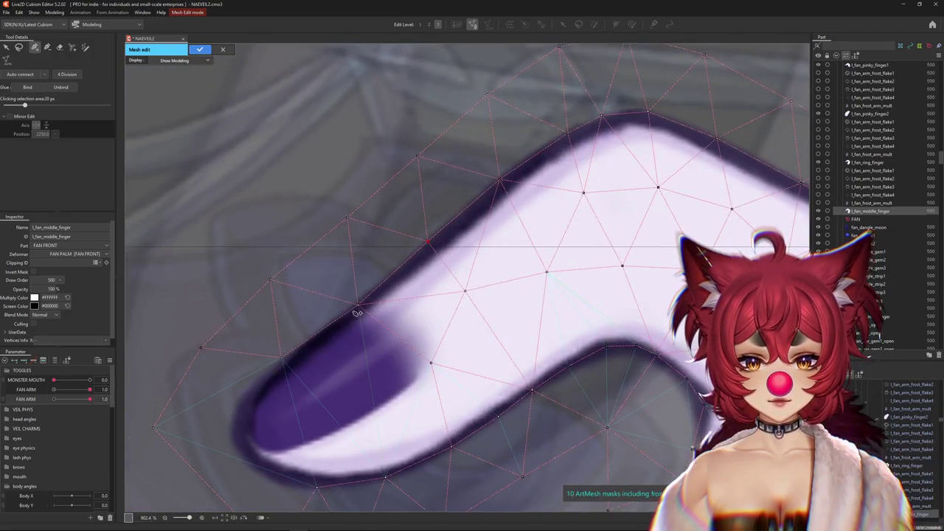
pyautogui.scroll(2, 270, 354)
pyautogui.click(434, 238)
pyautogui.click(363, 285)
pyautogui.click(311, 329)
pyautogui.click(307, 366)
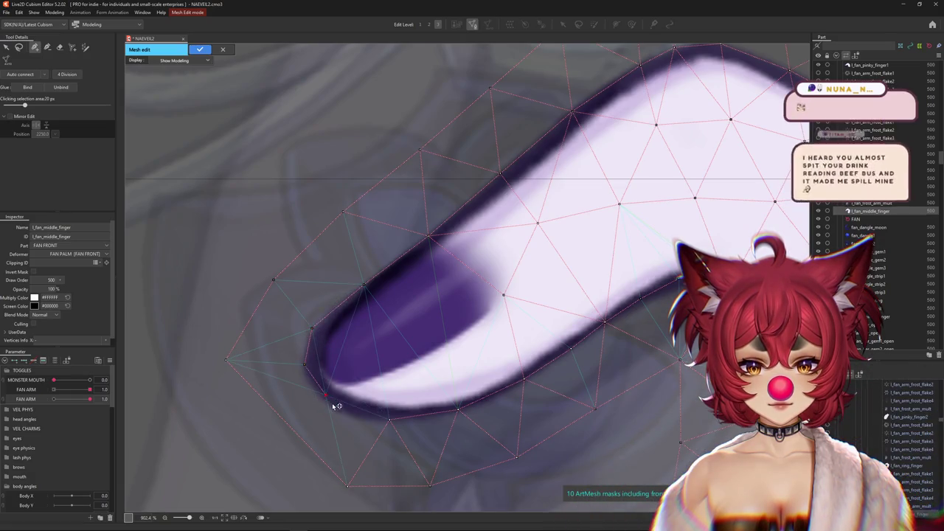
pyautogui.click(353, 415)
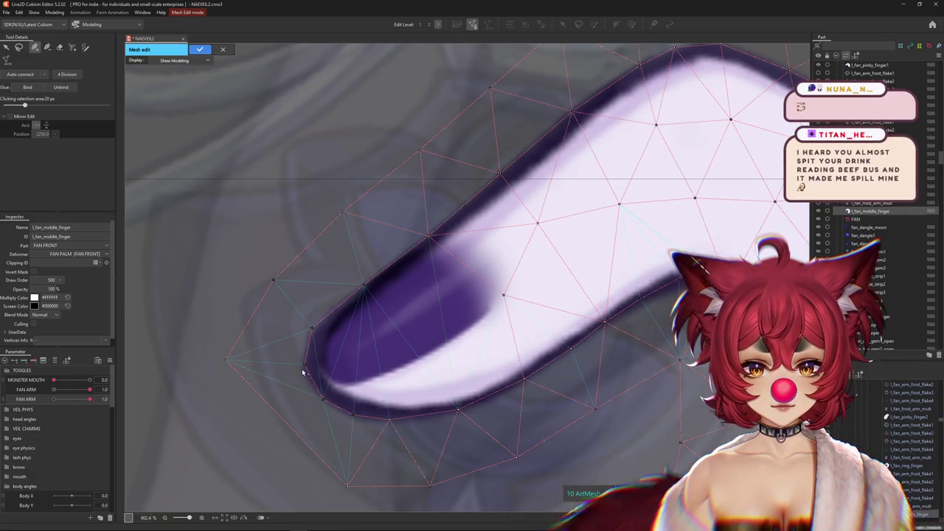
pyautogui.click(271, 423)
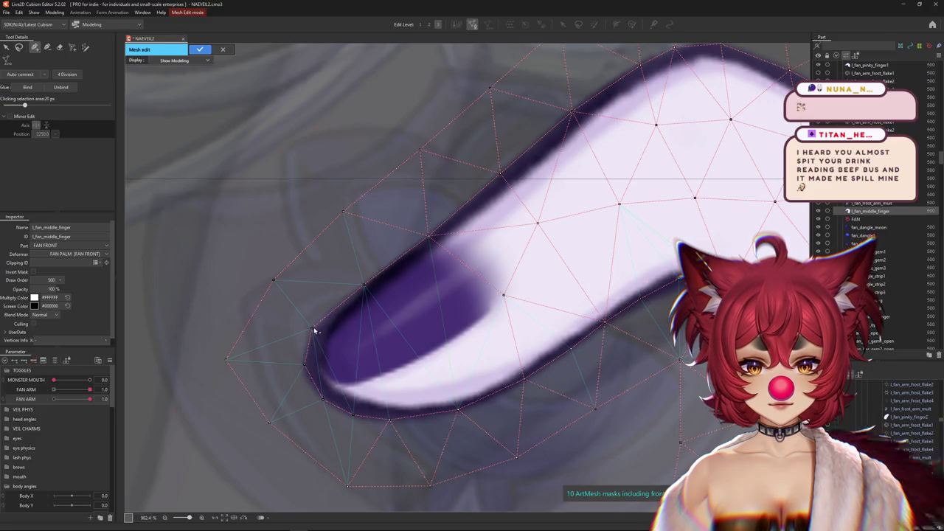
# Step: Add vertices along the nail's inner edge and lower fingertip, nudge one, and confirm the mesh
pyautogui.click(511, 289)
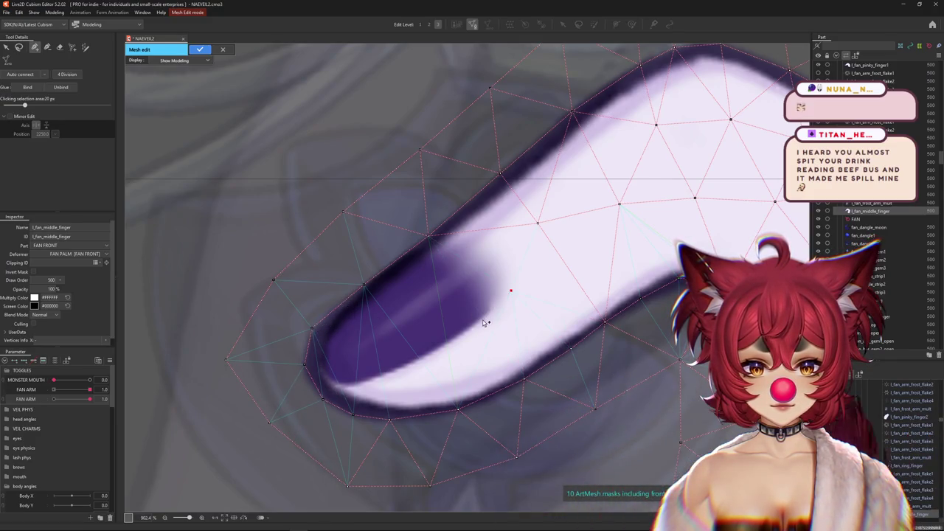
pyautogui.click(482, 319)
pyautogui.click(344, 384)
pyautogui.click(321, 368)
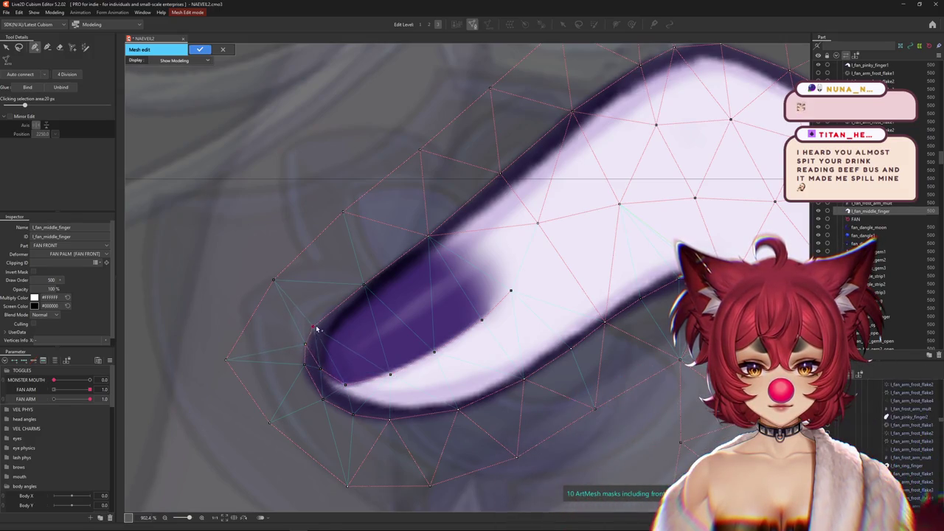
pyautogui.moveTo(511, 289); pyautogui.dragTo(505, 292)
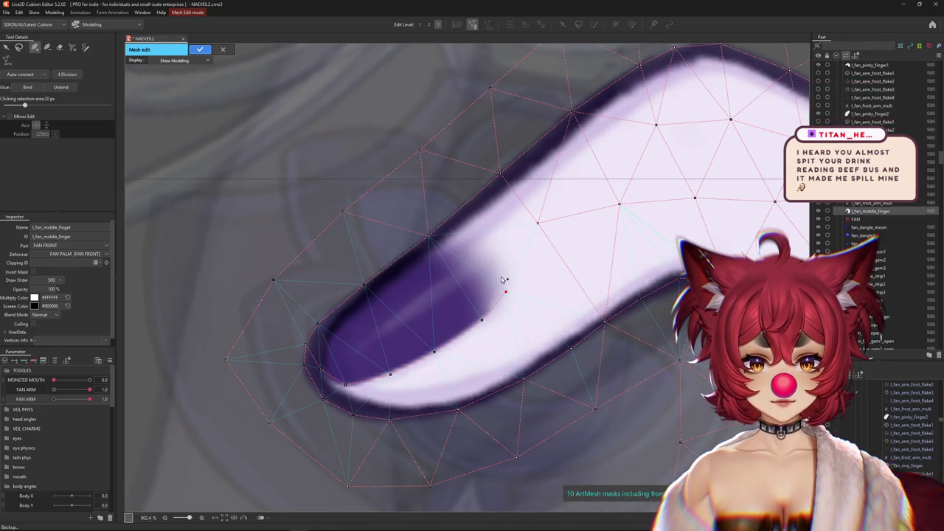
pyautogui.scroll(-5, 443, 226)
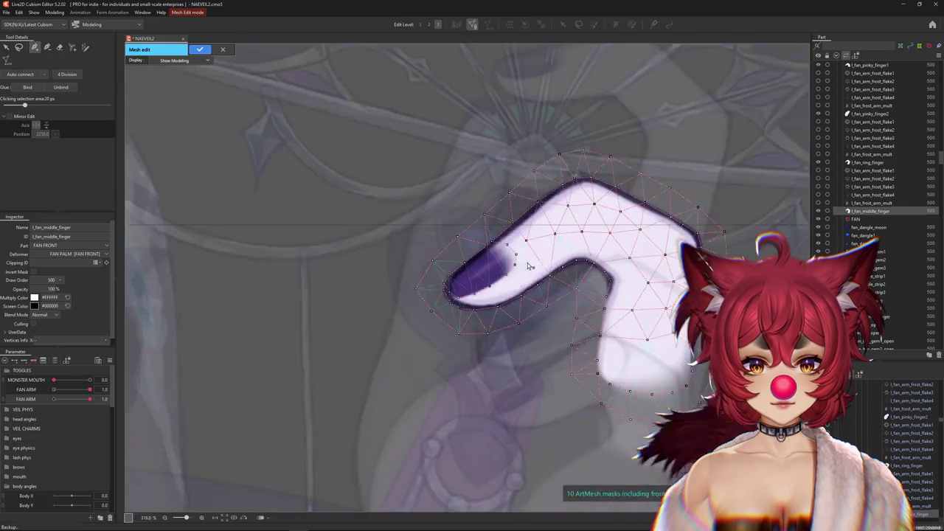
pyautogui.press('Return')
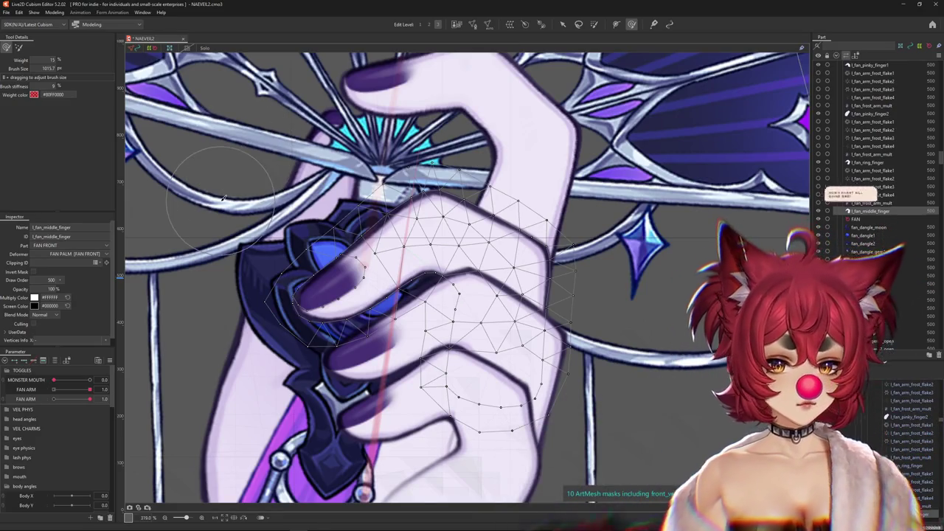
# Step: Select l_fan_pointer_finger from the art mesh list and open it for mesh editing
pyautogui.scroll(-3, 513, 283)
pyautogui.scroll(2, 502, 280)
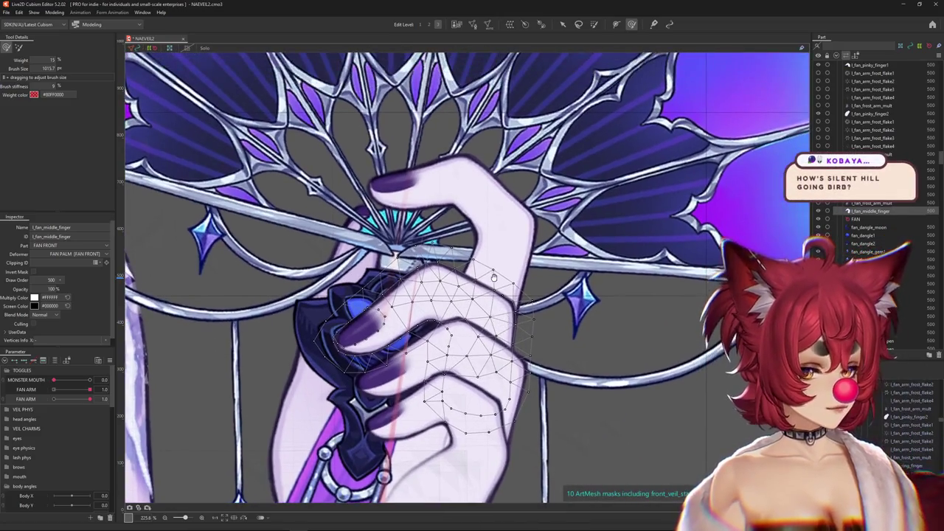
pyautogui.rightClick(501, 250)
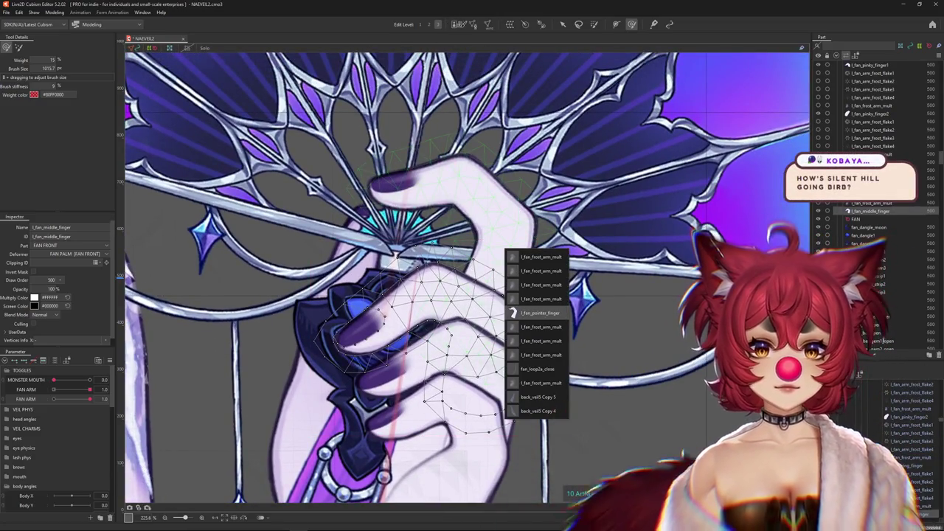
pyautogui.click(540, 312)
pyautogui.doubleClick(494, 276)
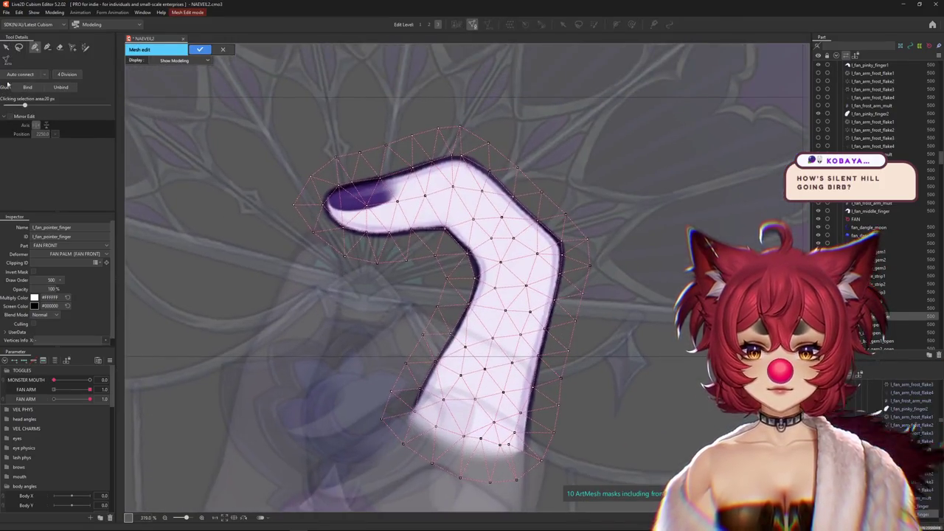
# Step: Shift the pointer finger's outer boundary vertices right so they hug the finger
pyautogui.scroll(3, 333, 237)
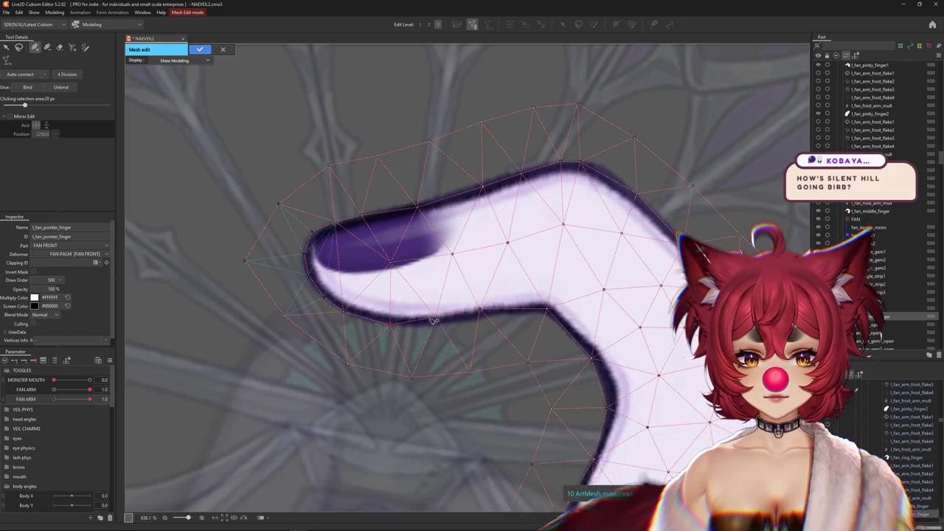
pyautogui.hscroll(3, 443, 310)
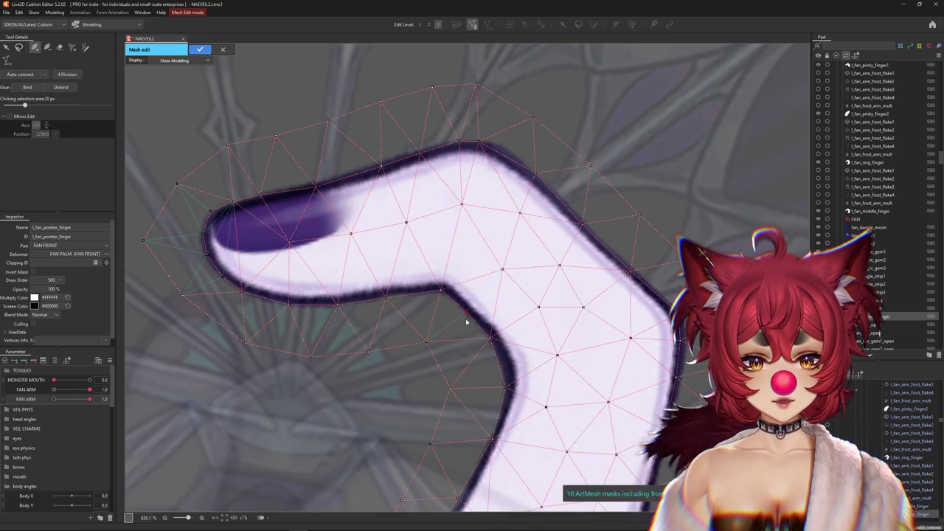
pyautogui.scroll(-3, 505, 374)
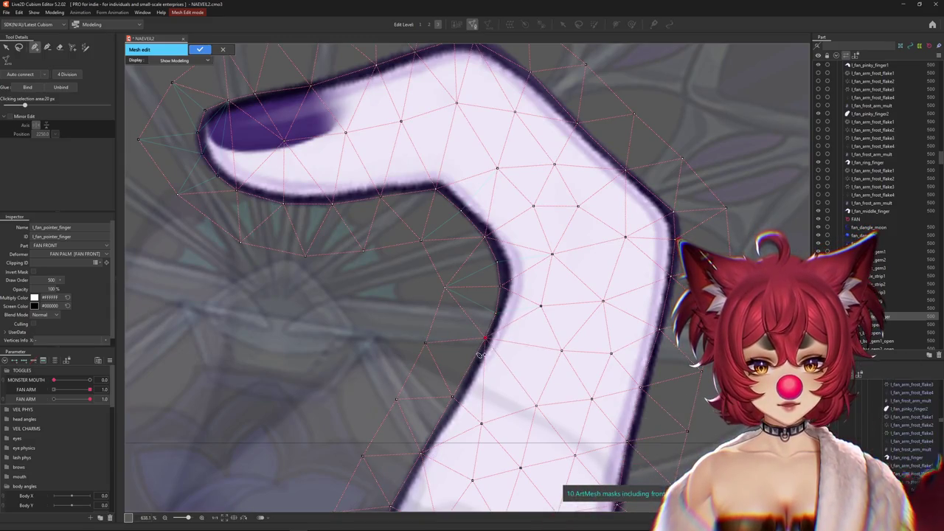
pyautogui.scroll(-3, 445, 361)
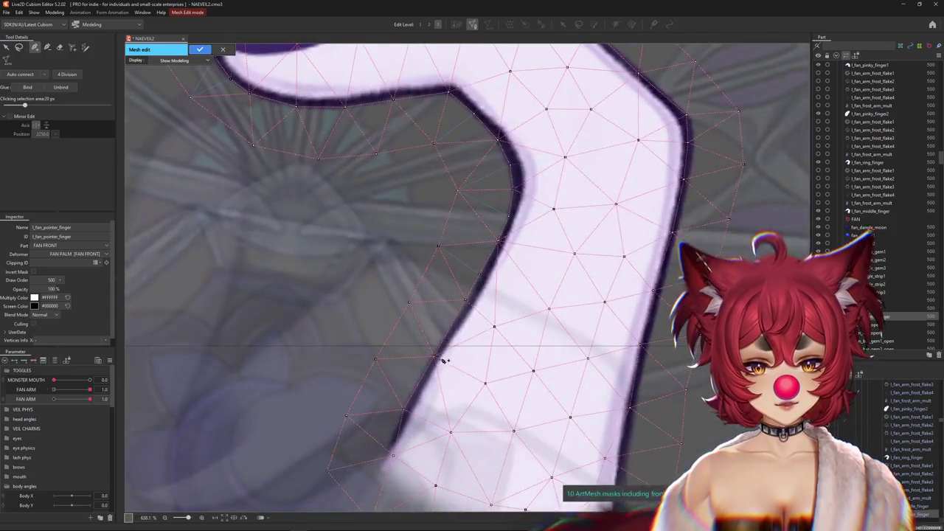
pyautogui.scroll(-3, 396, 415)
pyautogui.moveTo(423, 353)
pyautogui.mouseDown()
pyautogui.moveTo(485, 360)
pyautogui.moveTo(518, 387)
pyautogui.mouseUp()
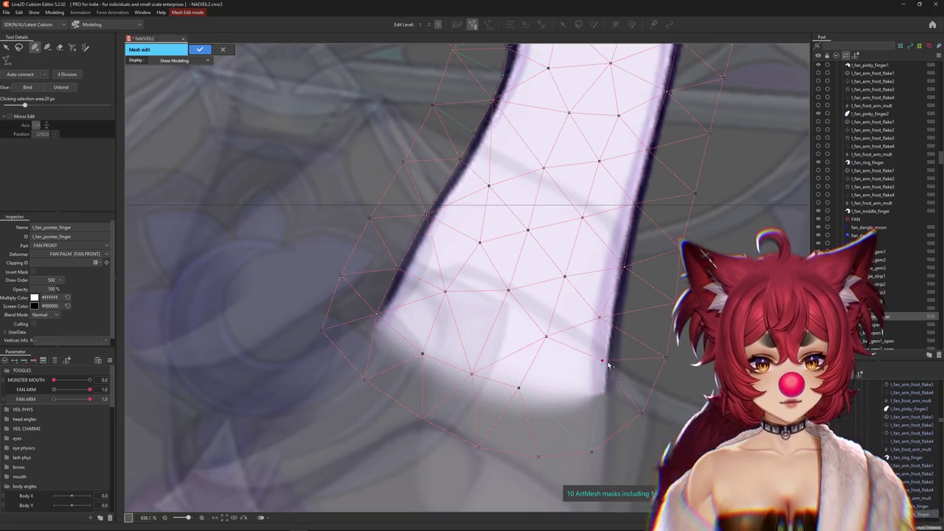
pyautogui.moveTo(596, 360); pyautogui.dragTo(611, 364)
pyautogui.moveTo(599, 317); pyautogui.dragTo(616, 320)
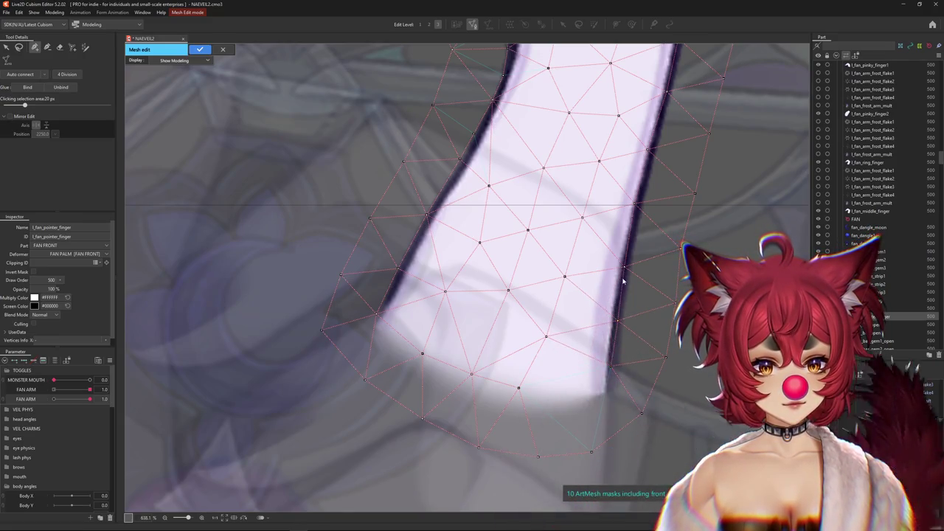
# Step: Add vertices below the finger's lower end and along its bottom edge
pyautogui.click(639, 204)
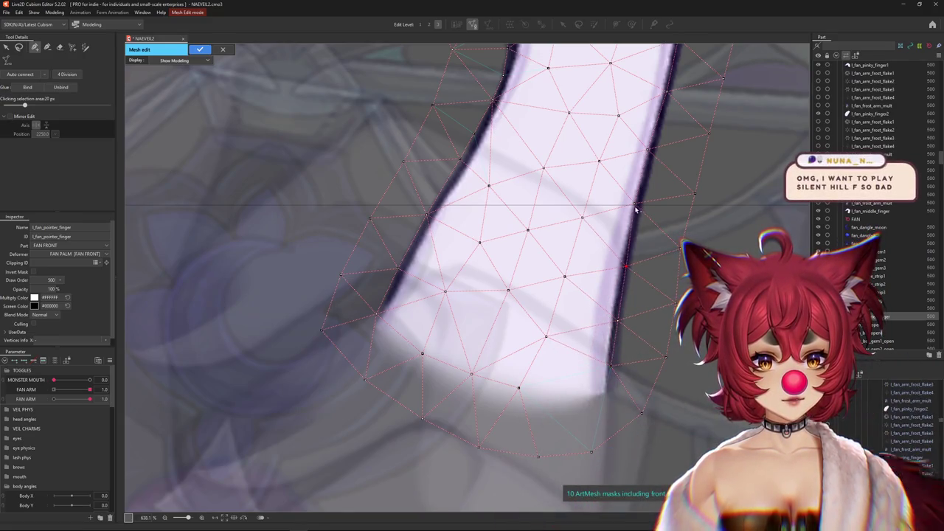
pyautogui.click(608, 396)
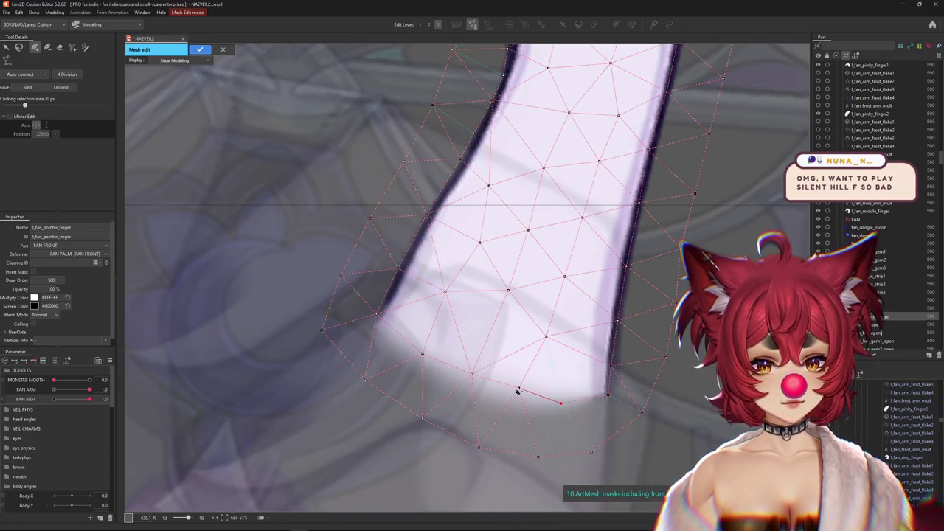
pyautogui.click(463, 380)
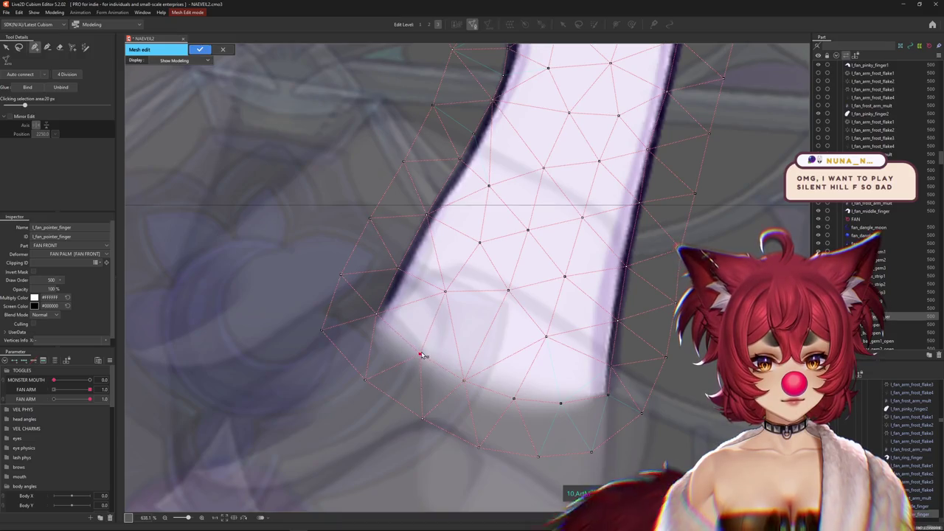
pyautogui.scroll(-3, 544, 337)
pyautogui.scroll(1, 544, 322)
pyautogui.moveTo(544, 322); pyautogui.dragTo(470, 372)
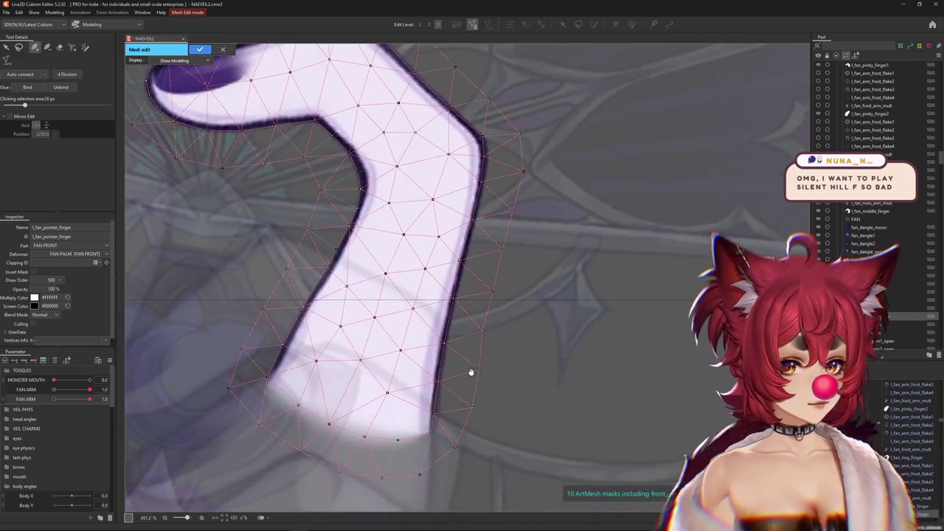
# Step: Select vertices on the pointer finger's right edge and upper bend outline
pyautogui.scroll(2, 471, 372)
pyautogui.click(462, 283)
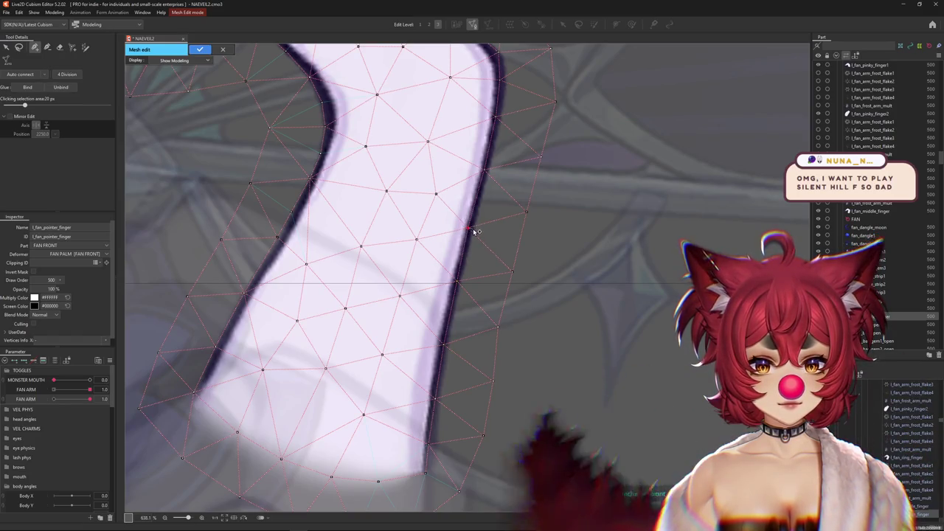
pyautogui.scroll(3, 481, 214)
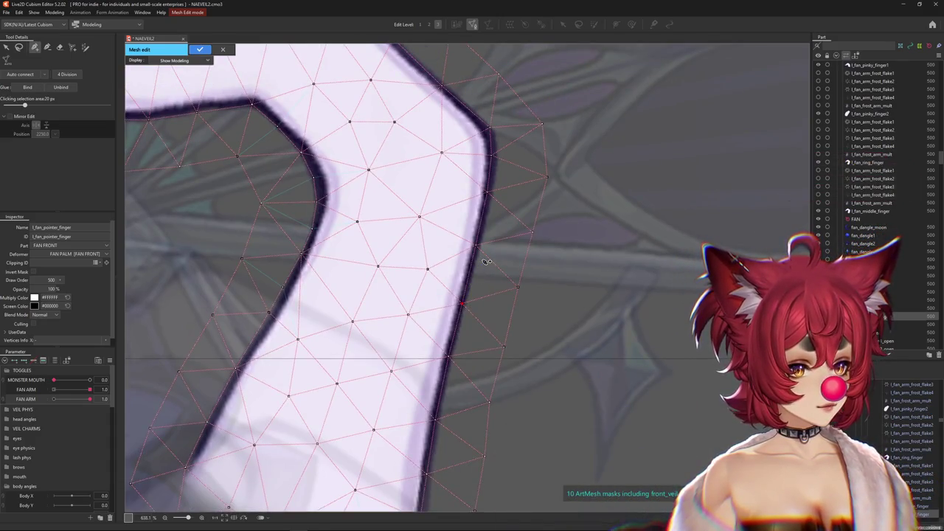
pyautogui.scroll(2, 483, 261)
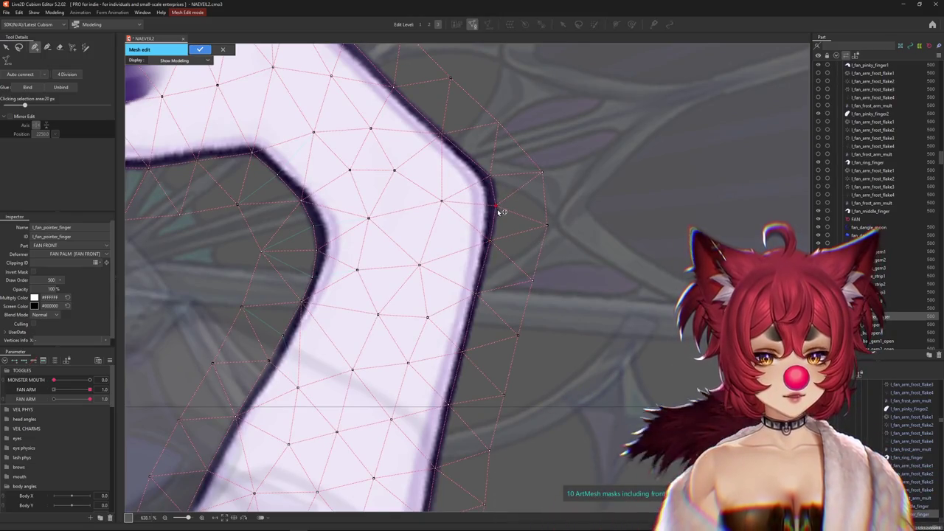
pyautogui.moveTo(501, 208); pyautogui.dragTo(495, 305)
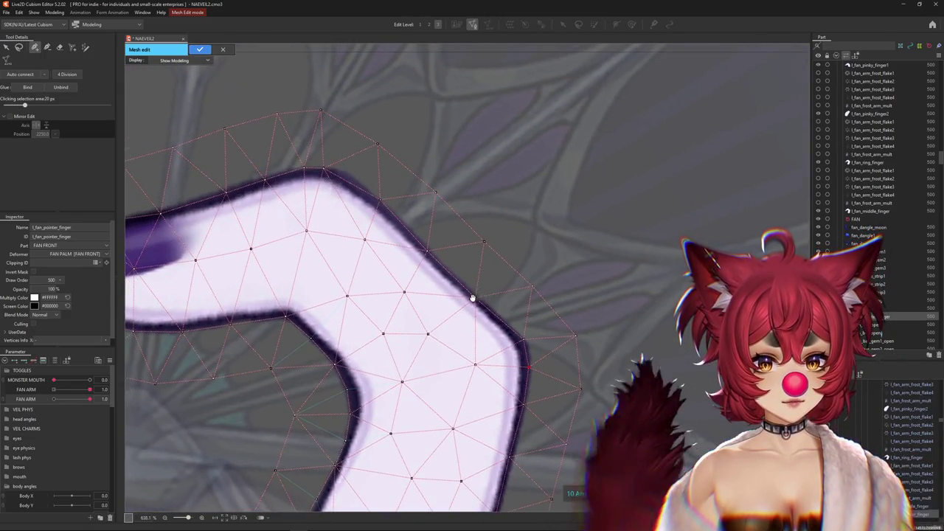
pyautogui.scroll(2, 478, 301)
pyautogui.click(478, 297)
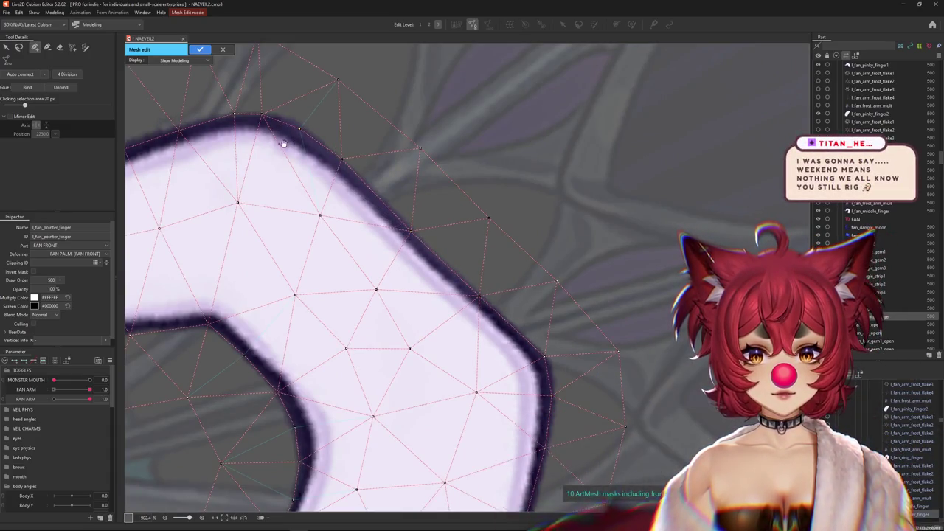
# Step: Add vertices along the nail's lower edge and inner end, then switch to the YouTube window
pyautogui.moveTo(280, 141); pyautogui.dragTo(436, 190)
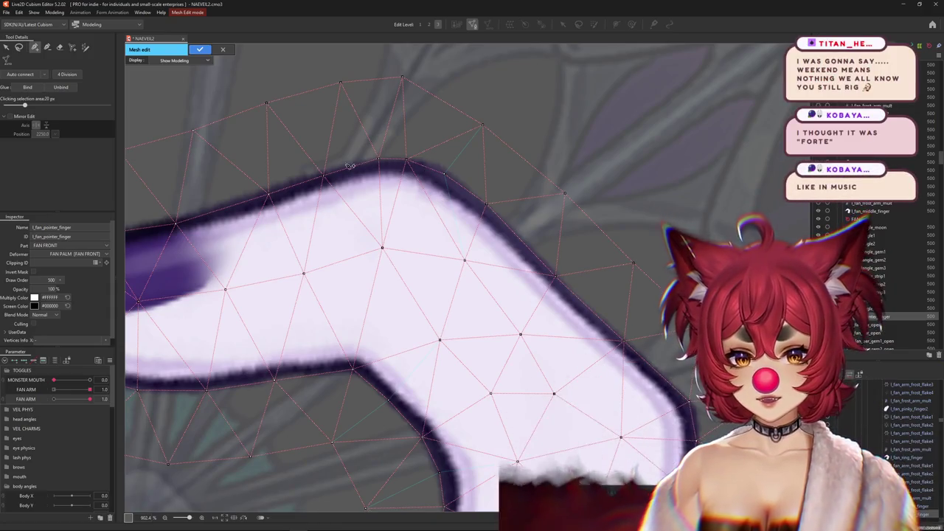
pyautogui.moveTo(364, 171); pyautogui.dragTo(518, 174)
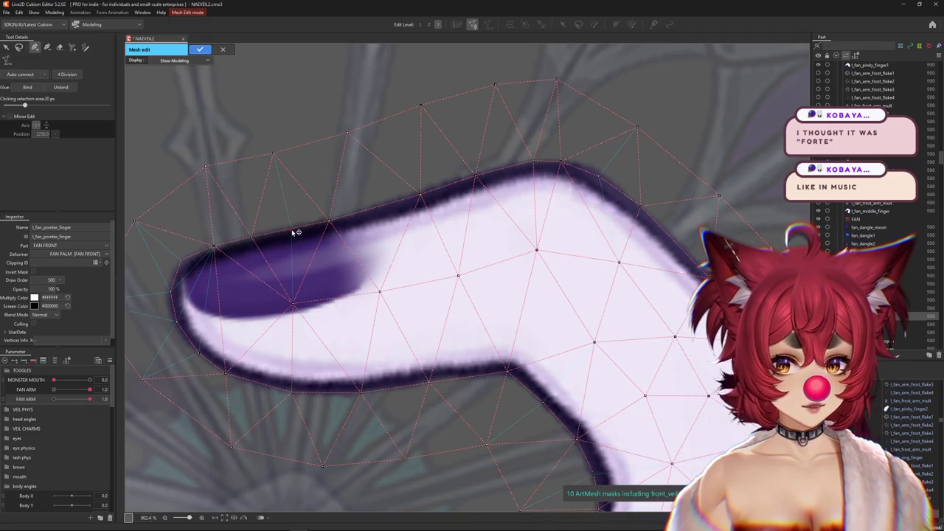
pyautogui.scroll(-2, 294, 236)
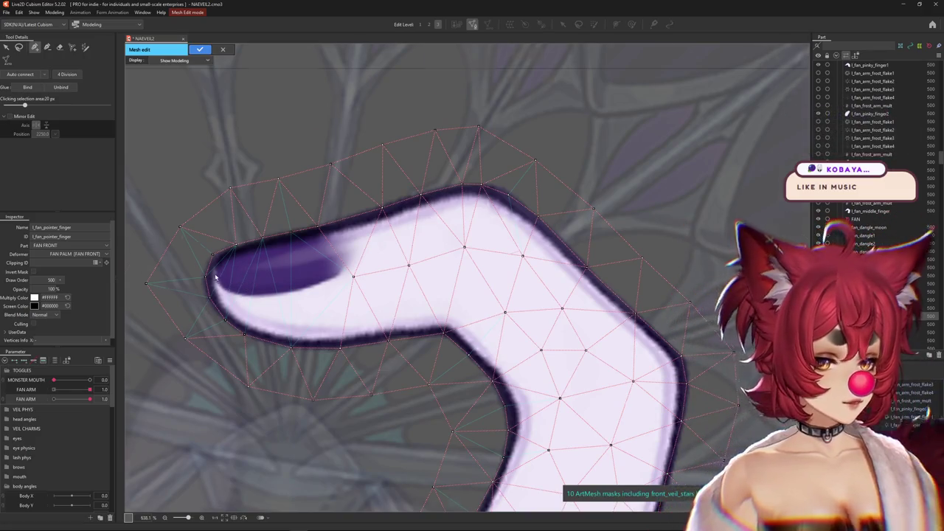
pyautogui.scroll(2, 221, 270)
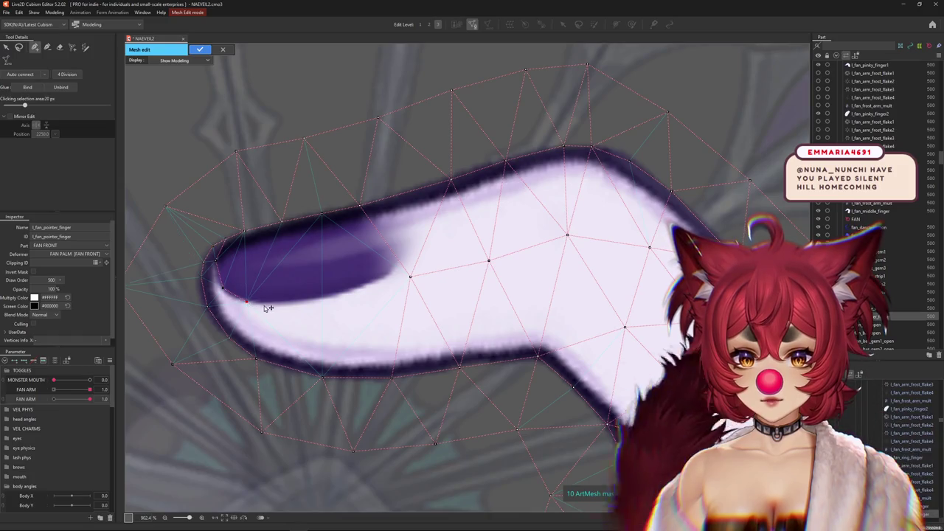
pyautogui.click(337, 296)
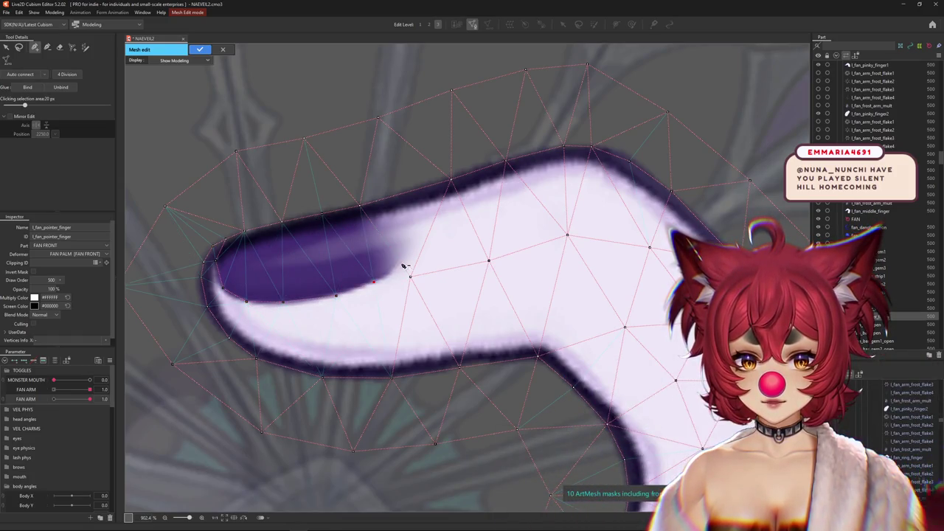
pyautogui.click(407, 235)
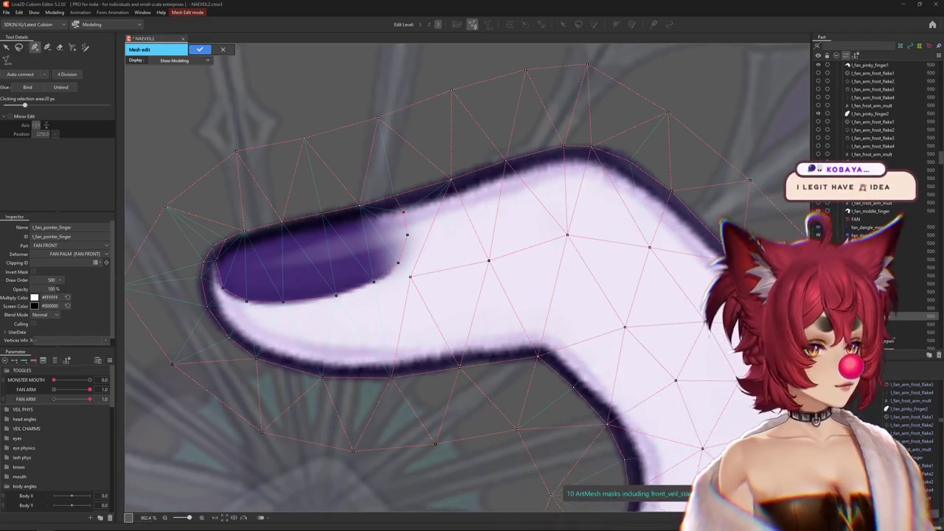
pyautogui.hotkey('alt', 'Tab')
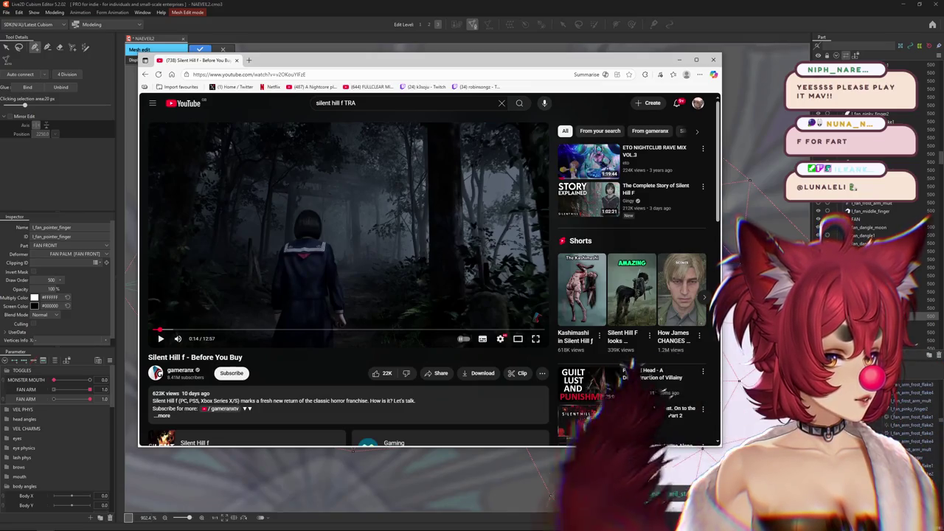
# Step: Scroll the 'Silent Hill f - Before You Buy' YouTube page, then close the browser window
pyautogui.scroll(-4, 408, 300)
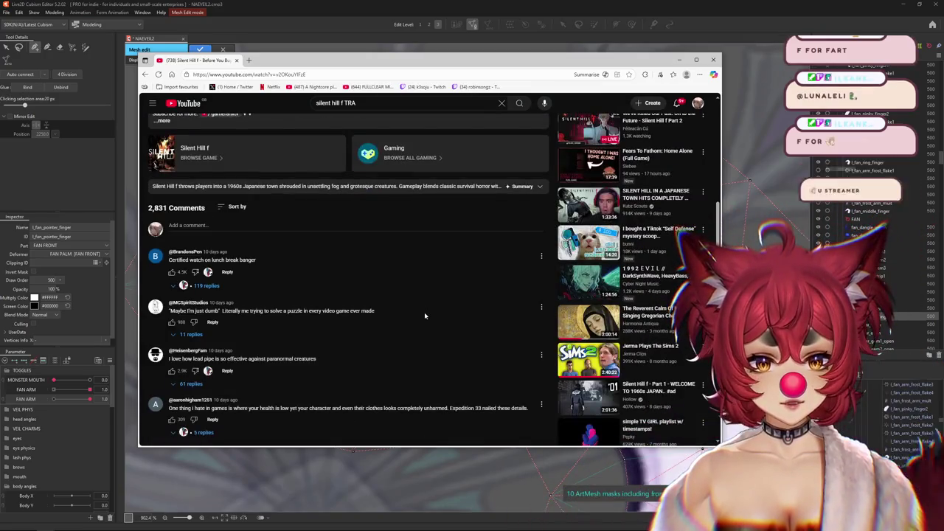
pyautogui.scroll(1, 424, 312)
pyautogui.scroll(3, 396, 232)
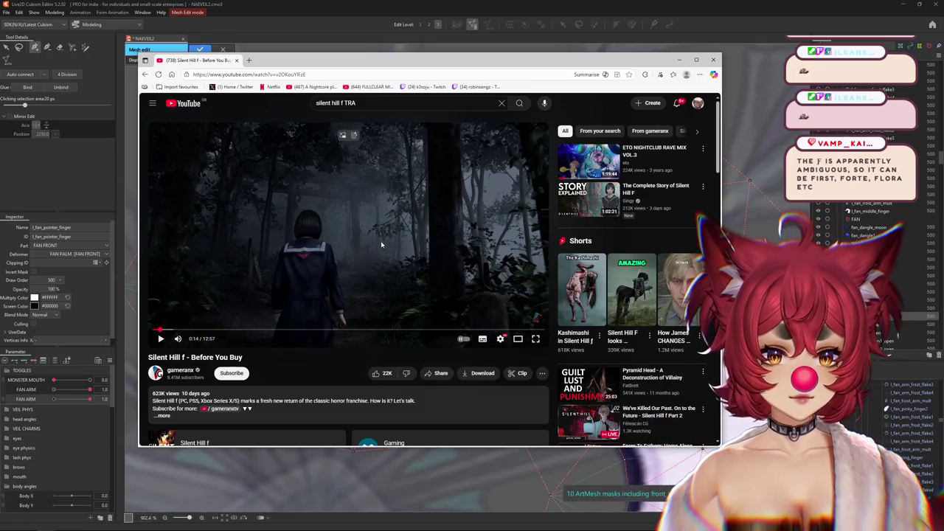
pyautogui.scroll(-2, 380, 242)
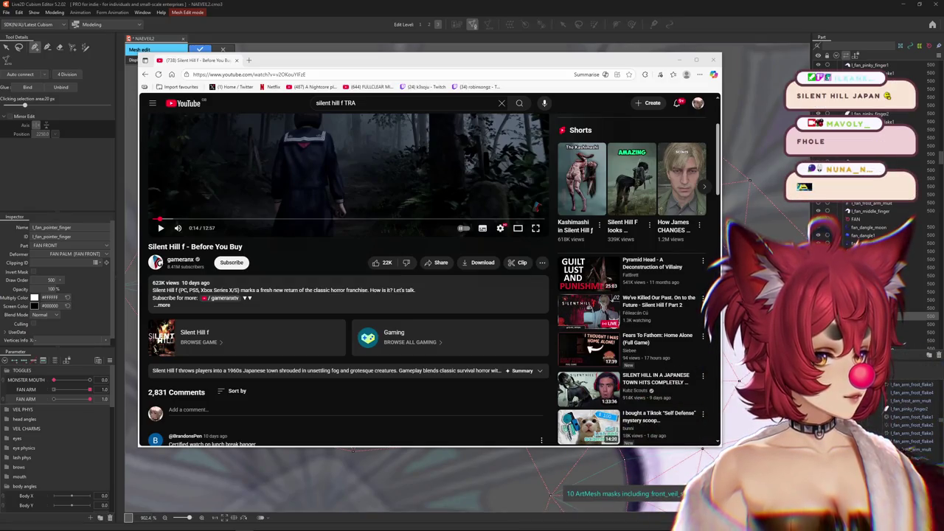
pyautogui.scroll(3, 347, 258)
pyautogui.click(712, 60)
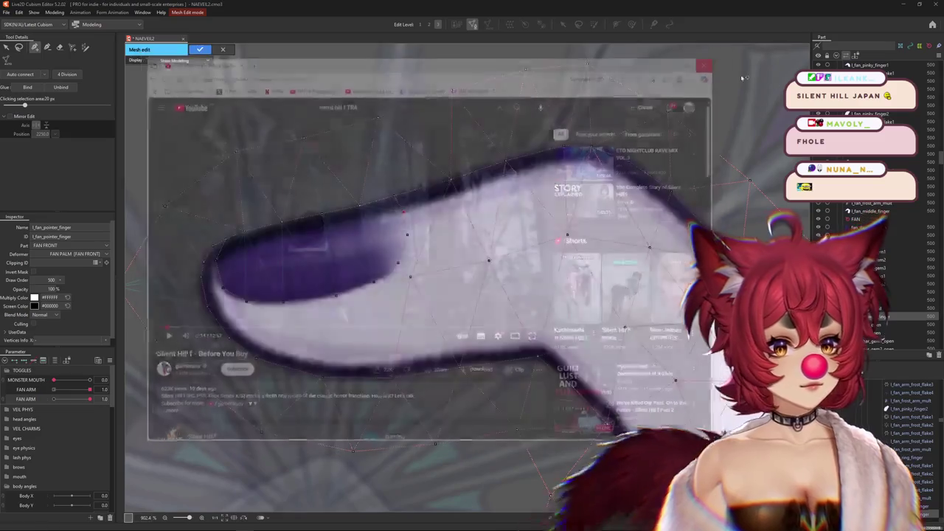
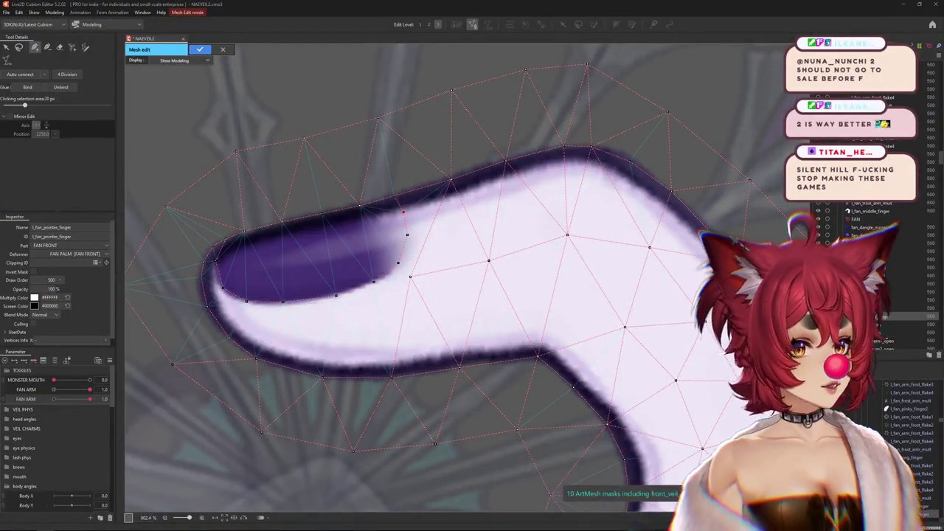
# Step: Switch to Chrome and read the expanded AI Overview on the ƒ search
pyautogui.hotkey('alt', 'Tab')
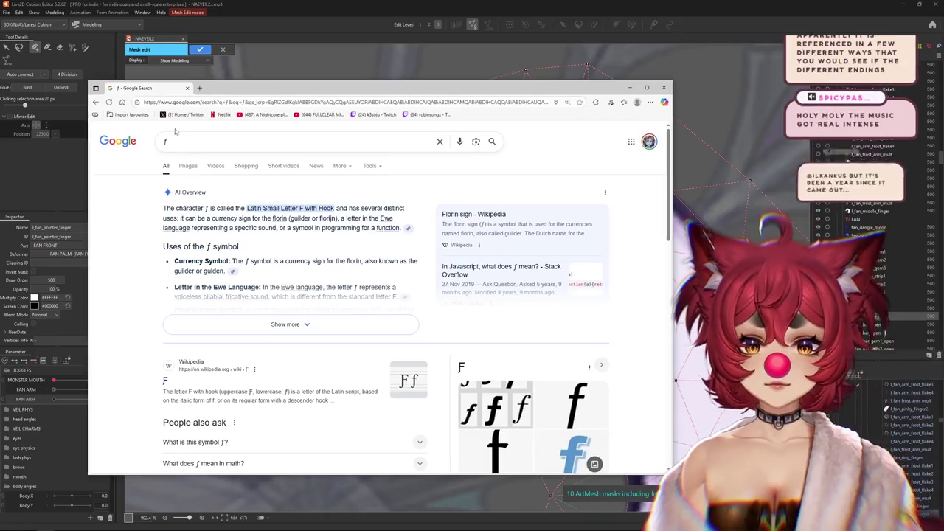
pyautogui.click(229, 141)
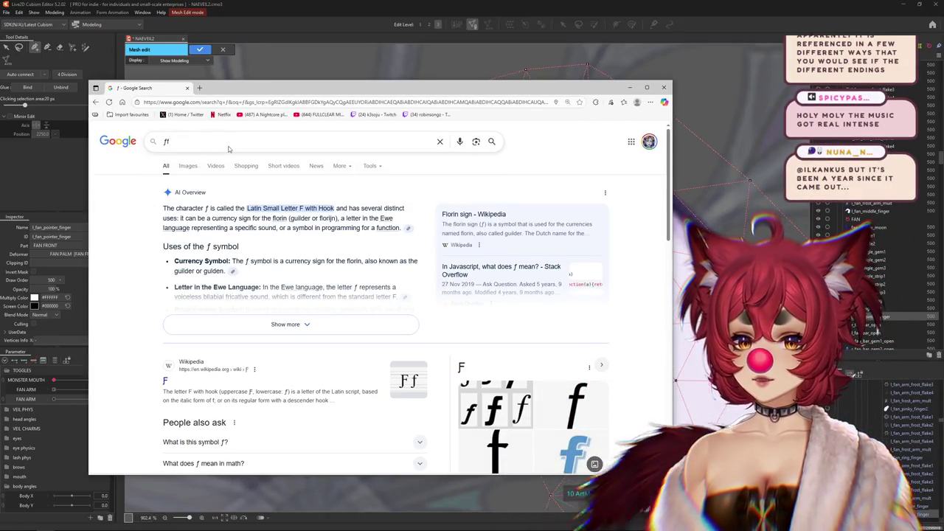
pyautogui.click(228, 145)
pyautogui.press('Escape')
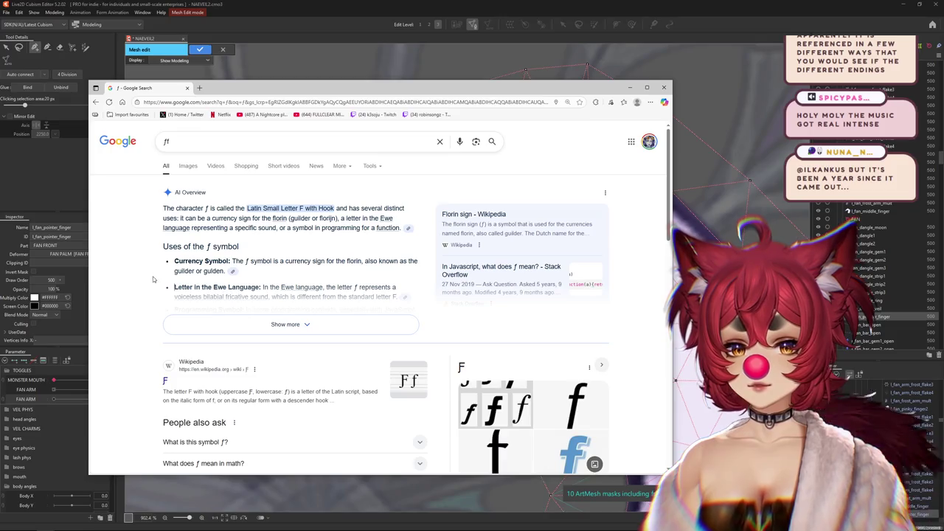
pyautogui.moveTo(248, 261); pyautogui.dragTo(313, 262)
pyautogui.click(345, 261)
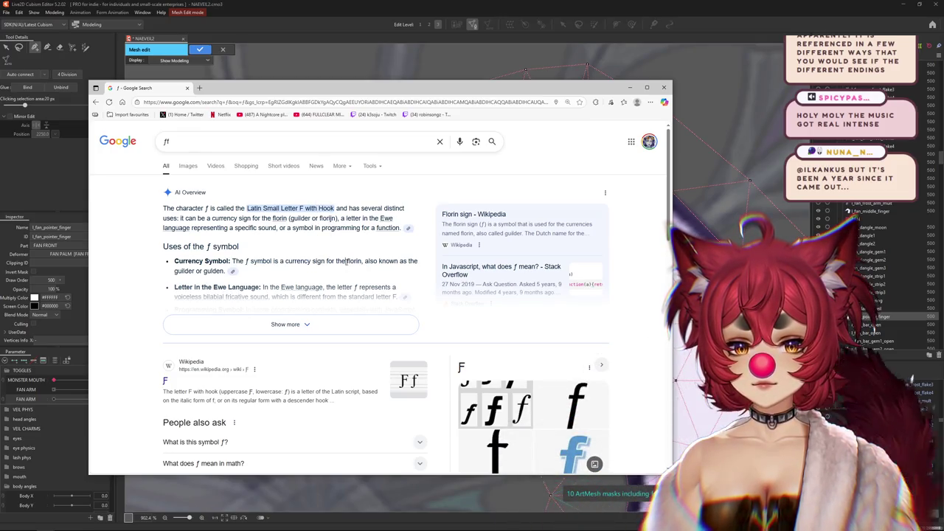
pyautogui.click(280, 325)
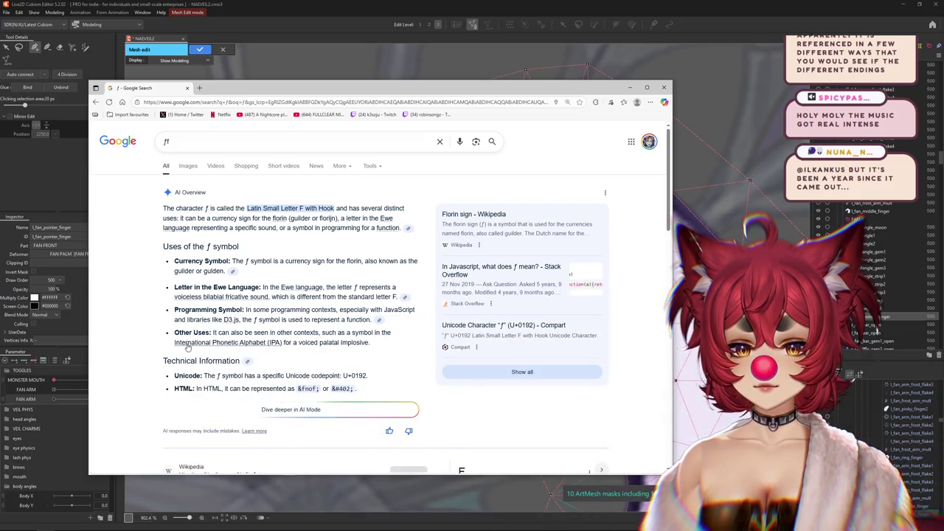
pyautogui.scroll(-2, 243, 331)
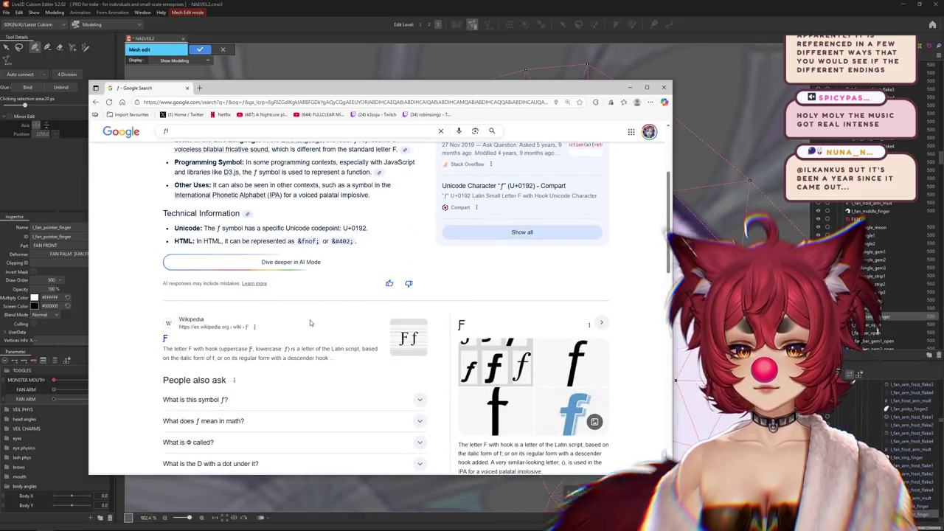
pyautogui.scroll(2, 210, 357)
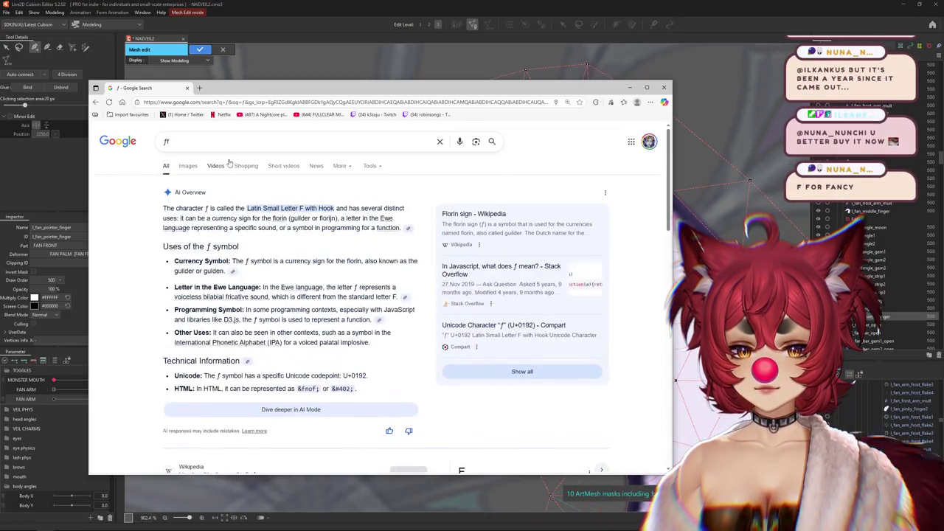
# Step: Search 'letter for delta' and open the Skyline College Greek Alphabet page
pyautogui.write('letter for delta')
pyautogui.press('Return')
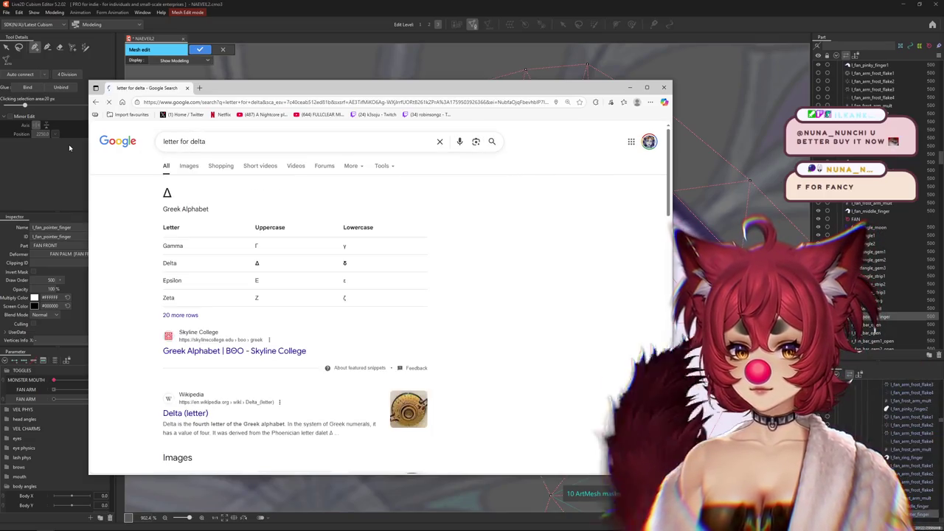
pyautogui.moveTo(162, 188); pyautogui.dragTo(194, 207)
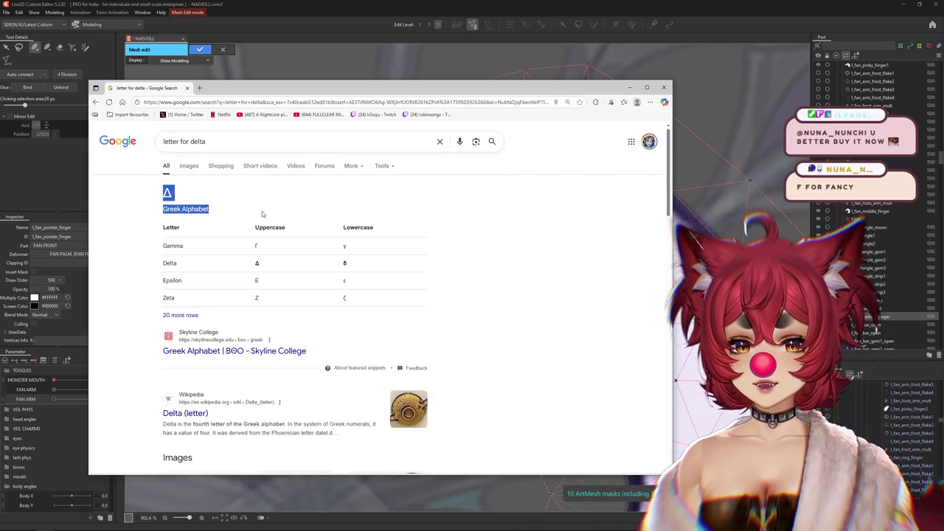
pyautogui.click(221, 351)
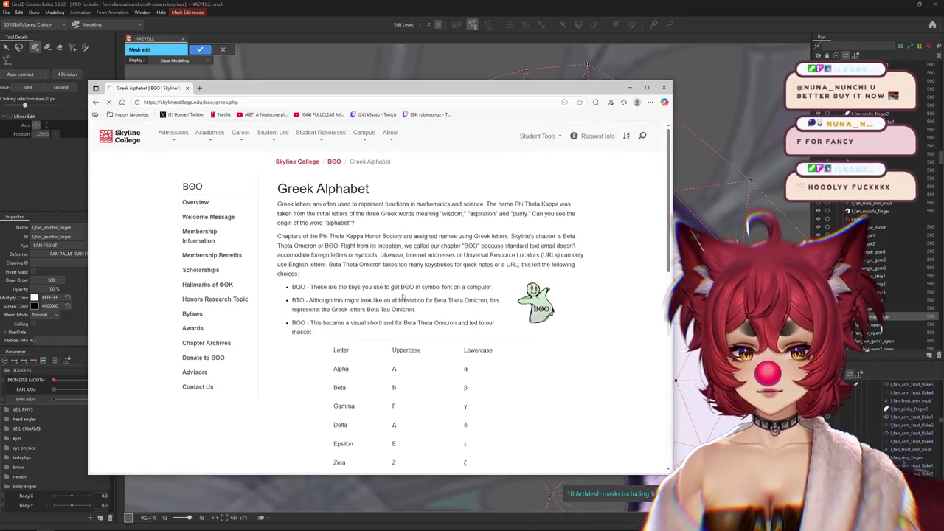
pyautogui.scroll(-1, 402, 296)
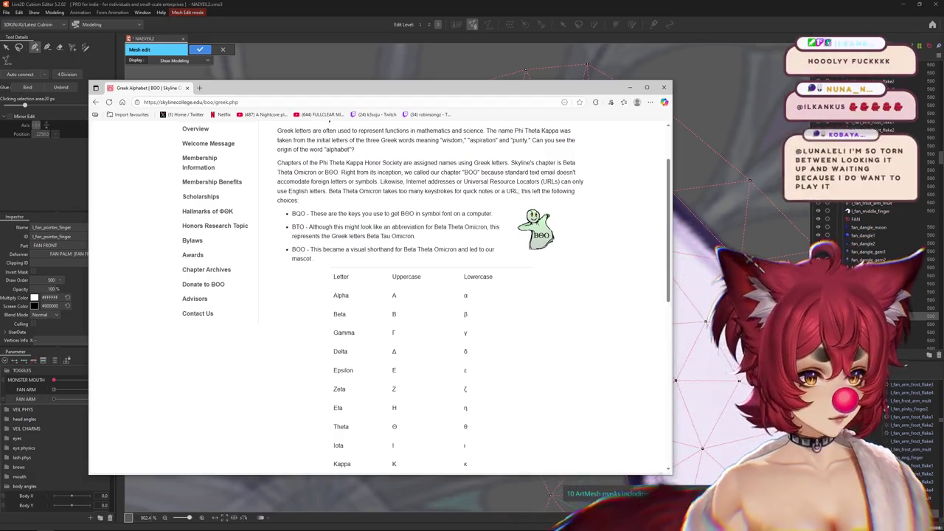
pyautogui.scroll(-1, 543, 310)
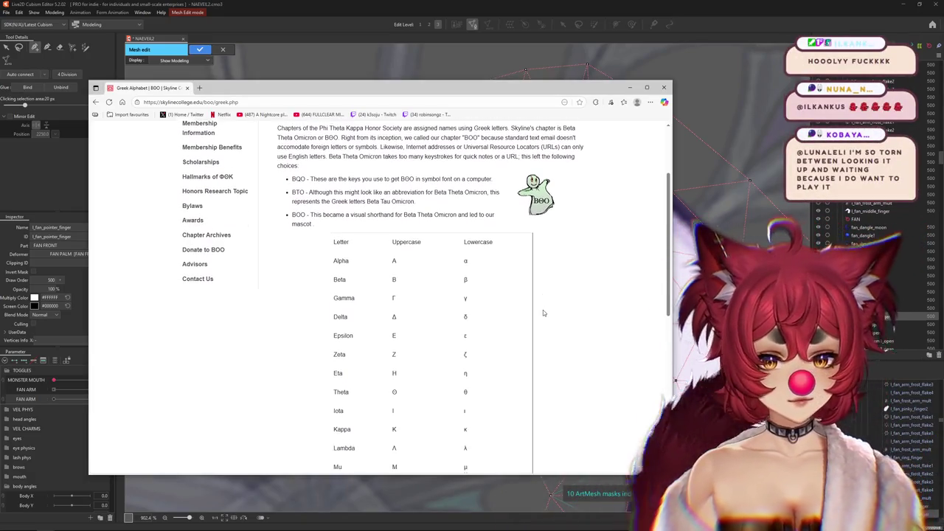
pyautogui.scroll(-2, 470, 314)
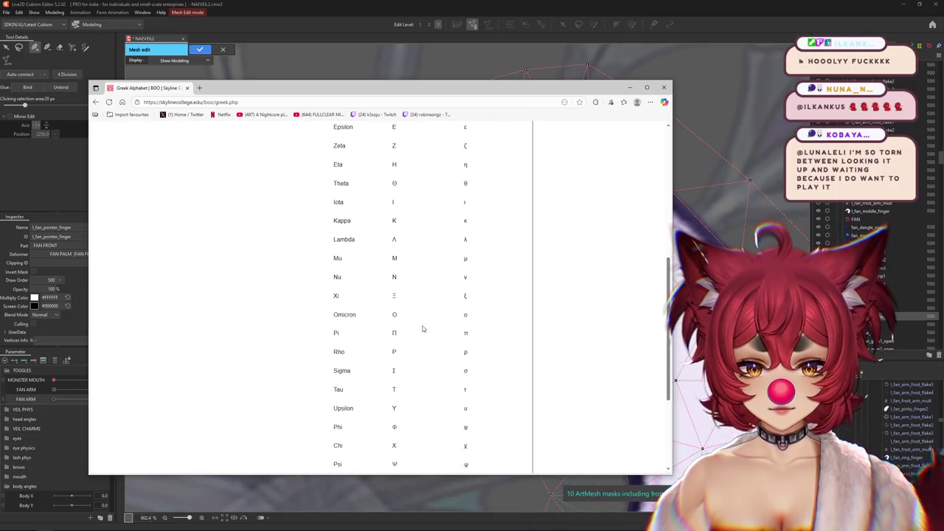
pyautogui.scroll(-2, 422, 332)
pyautogui.scroll(1, 479, 425)
pyautogui.scroll(2, 521, 268)
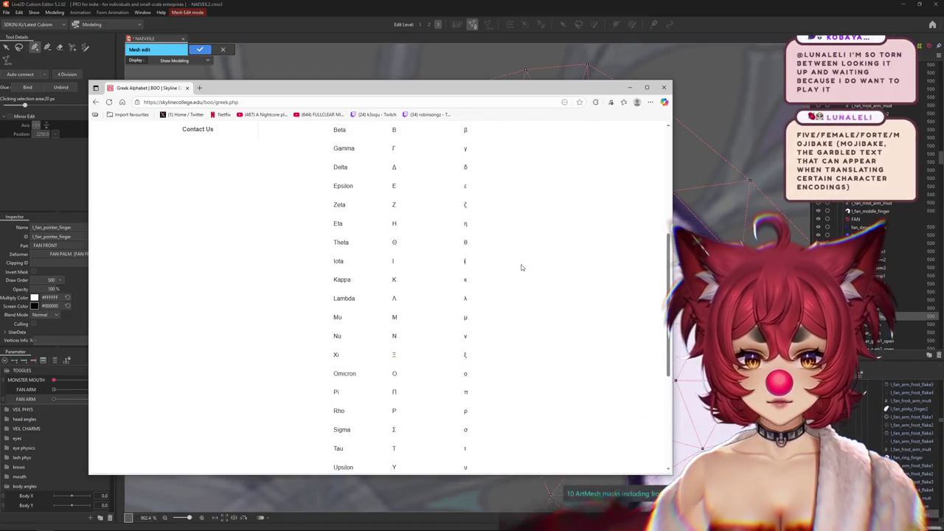
# Step: Read through the Greek letter table, then return to the Cubism editor
pyautogui.moveTo(457, 184); pyautogui.dragTo(495, 261)
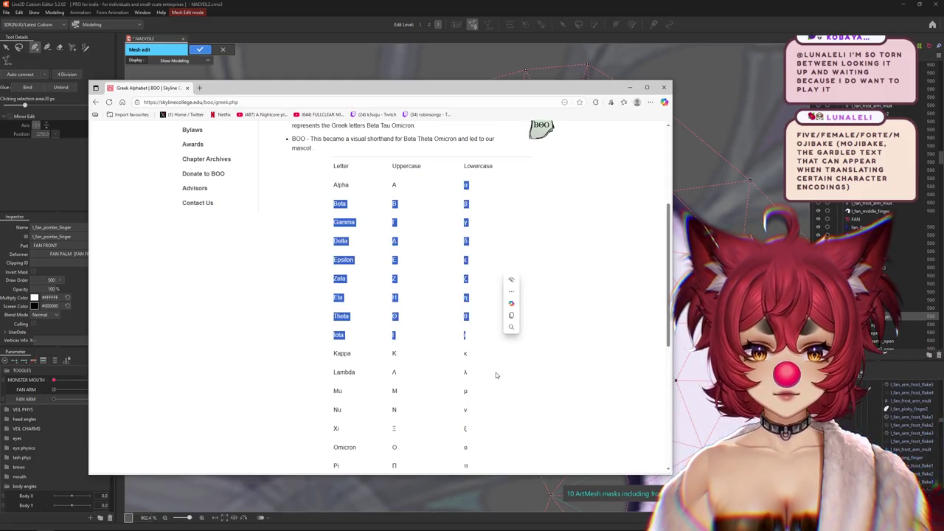
pyautogui.scroll(-1, 495, 375)
pyautogui.click(485, 310)
pyautogui.scroll(-1, 480, 243)
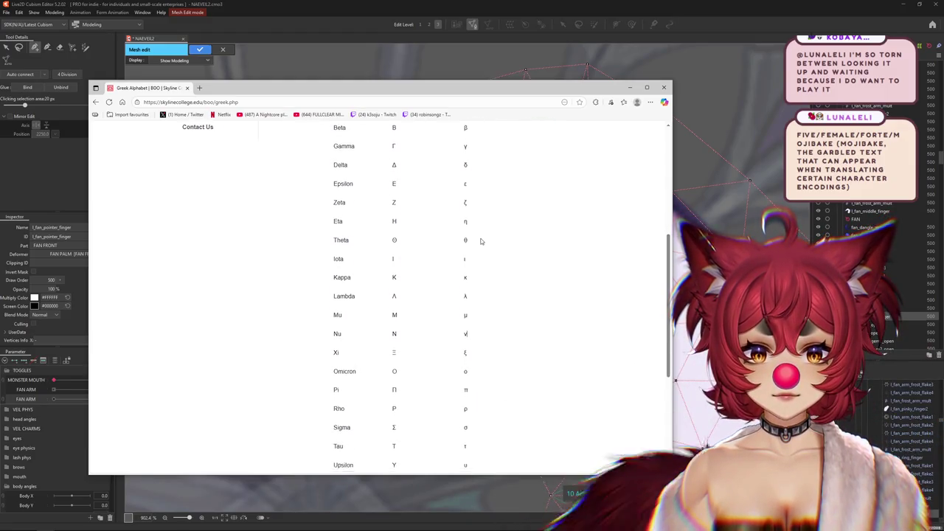
pyautogui.scroll(-2, 480, 242)
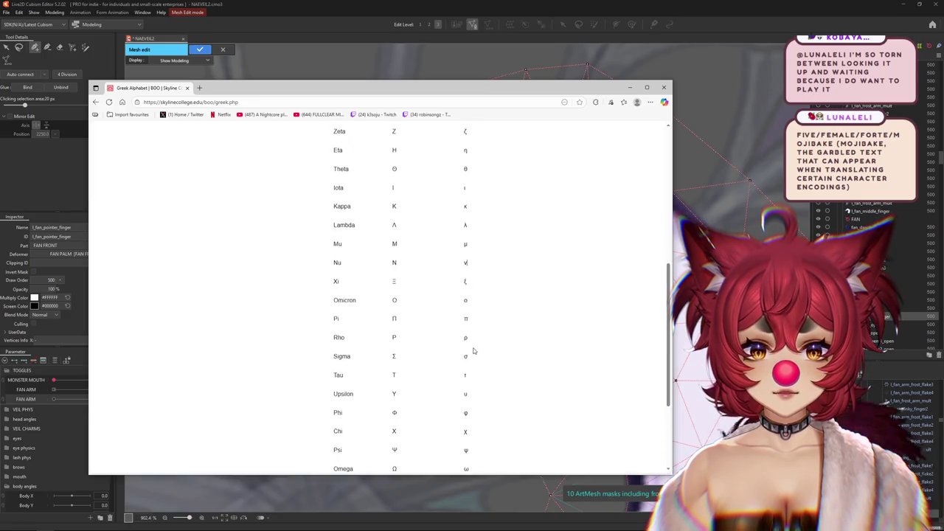
pyautogui.scroll(2, 474, 351)
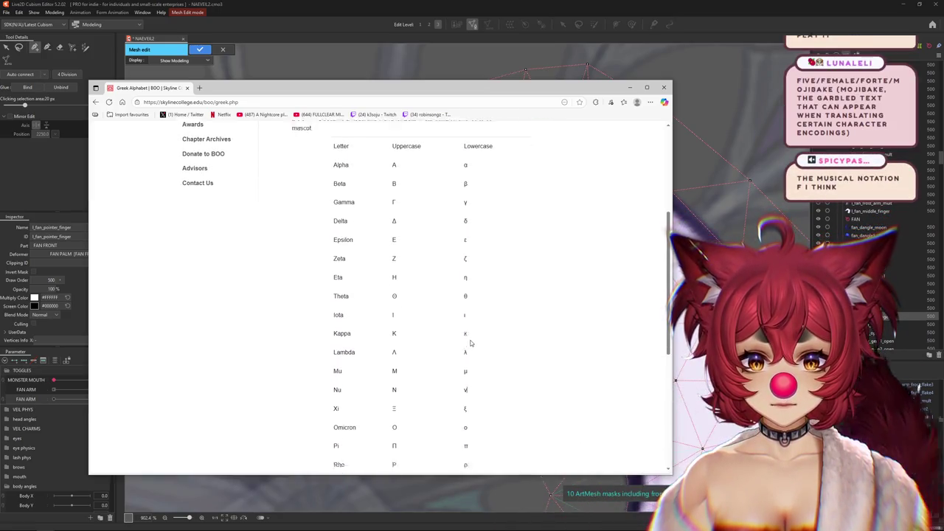
pyautogui.scroll(-3, 470, 343)
pyautogui.scroll(3, 470, 341)
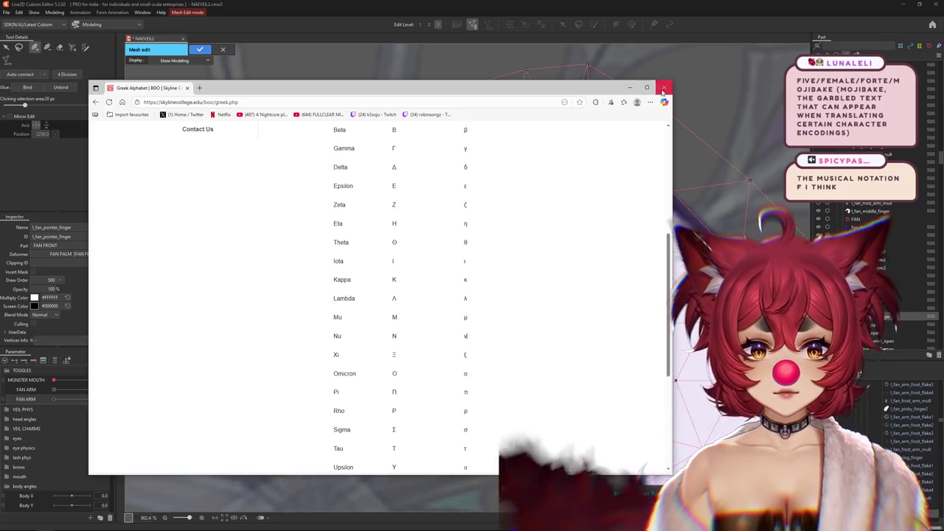
pyautogui.hotkey('alt', 'Tab')
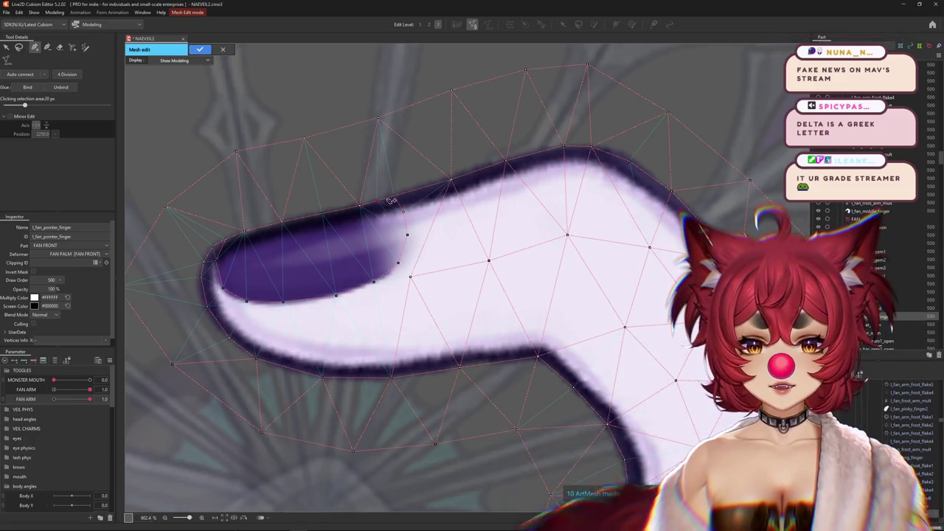
# Step: Zoom out, finish the pointer-finger mesh edit, and pick an overlapping mesh at the hand
pyautogui.scroll(-2, 310, 236)
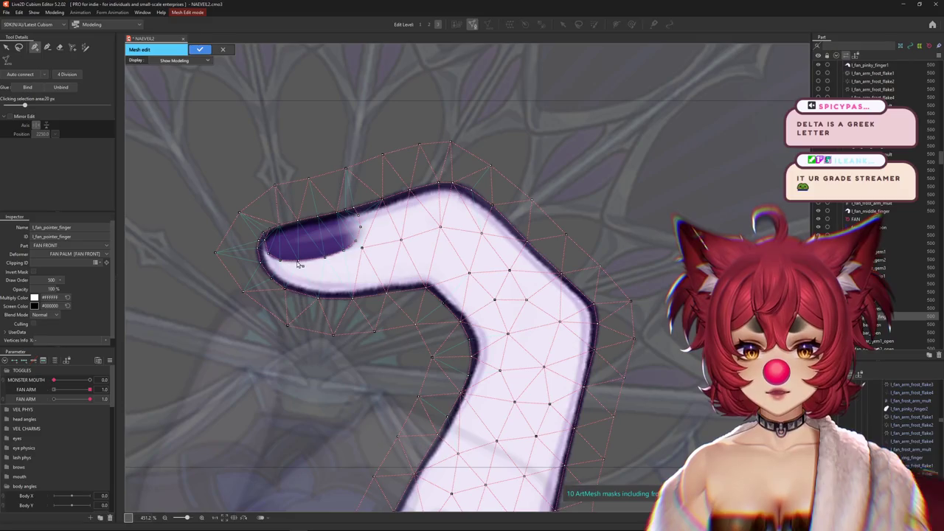
pyautogui.scroll(-1, 464, 275)
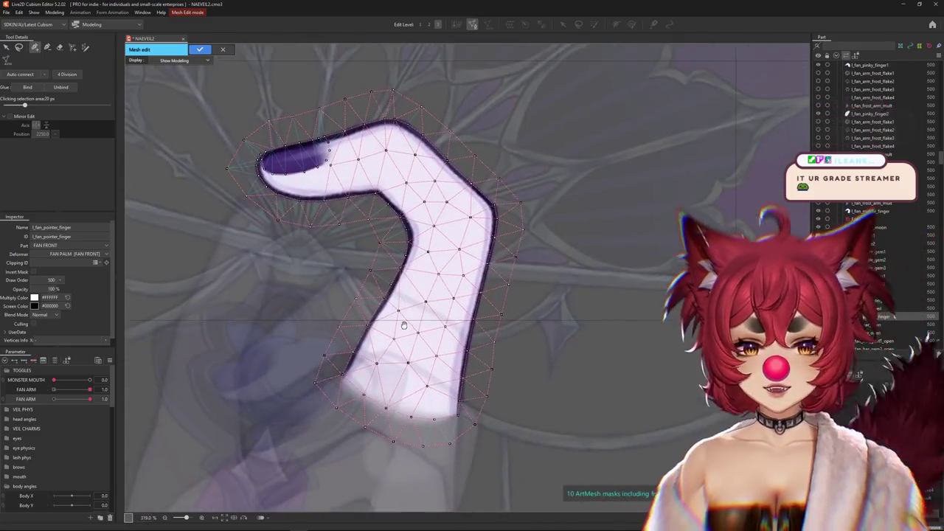
pyautogui.click(199, 52)
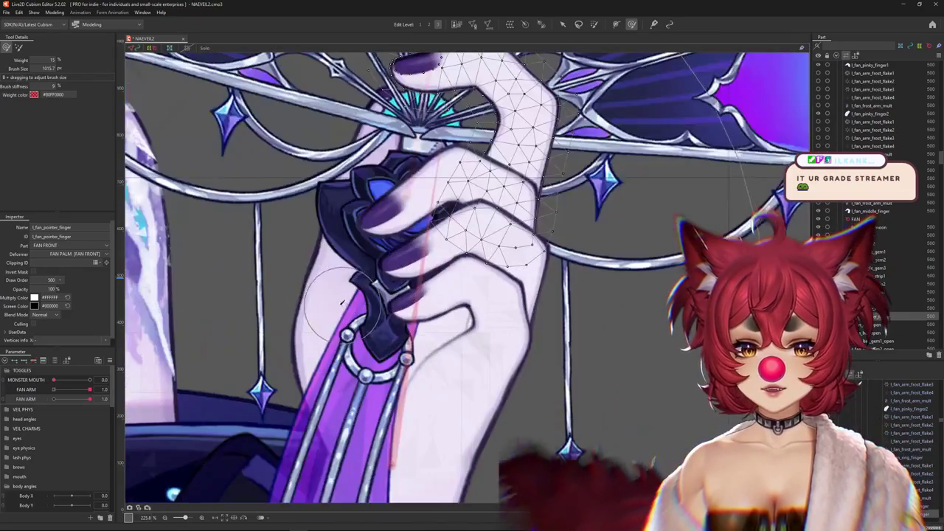
pyautogui.rightClick(343, 306)
pyautogui.click(376, 313)
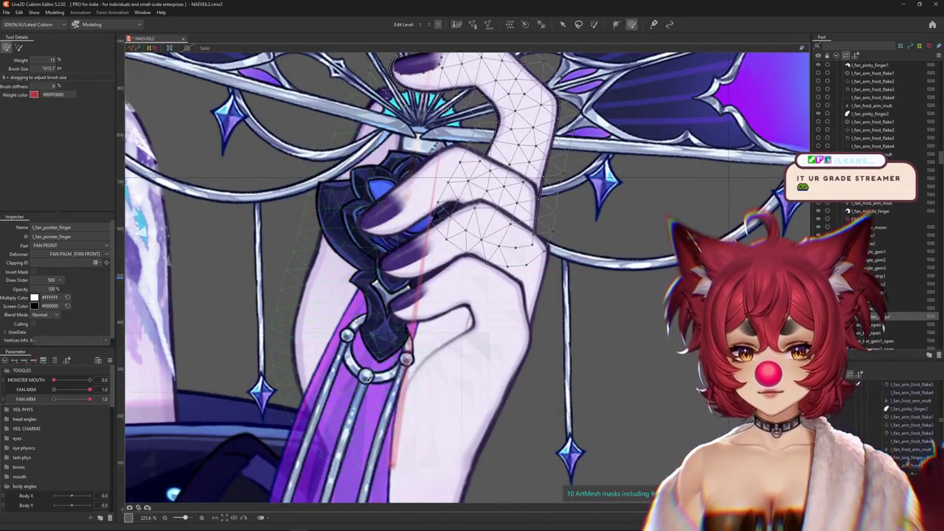
# Step: Open the thumb mesh for editing in manual vertex placement mode
pyautogui.click(486, 25)
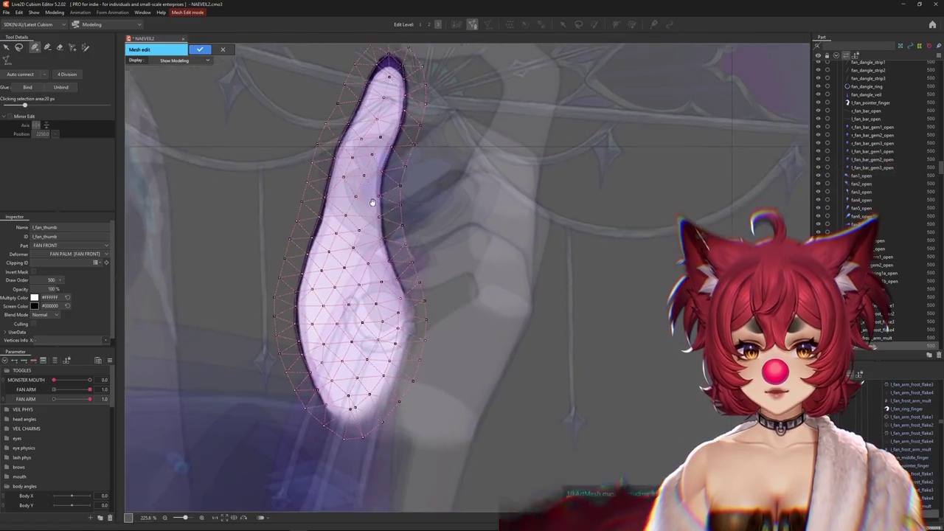
pyautogui.click(61, 48)
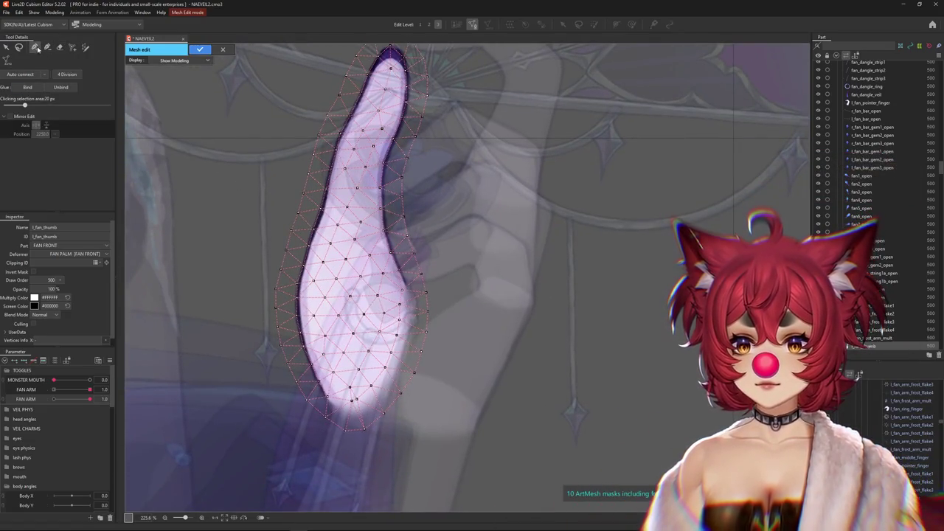
pyautogui.scroll(5, 275, 164)
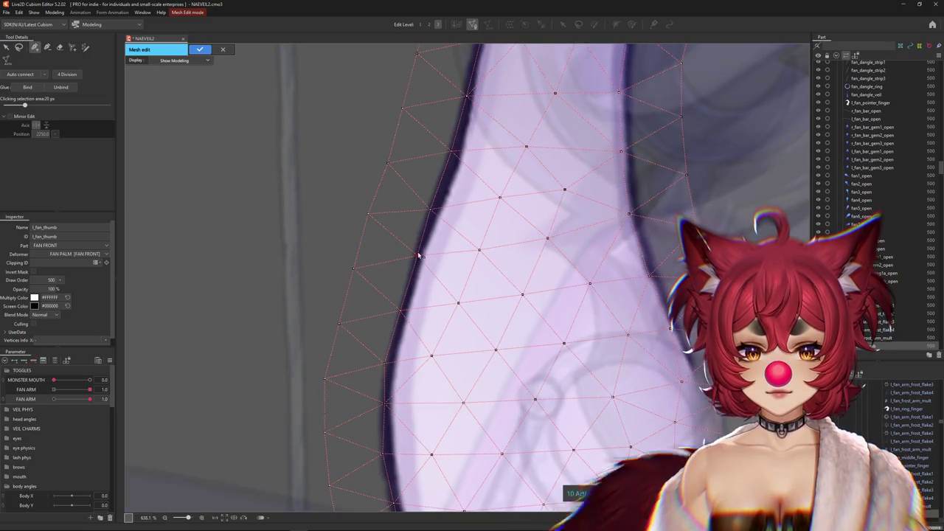
pyautogui.moveTo(451, 152); pyautogui.dragTo(390, 316)
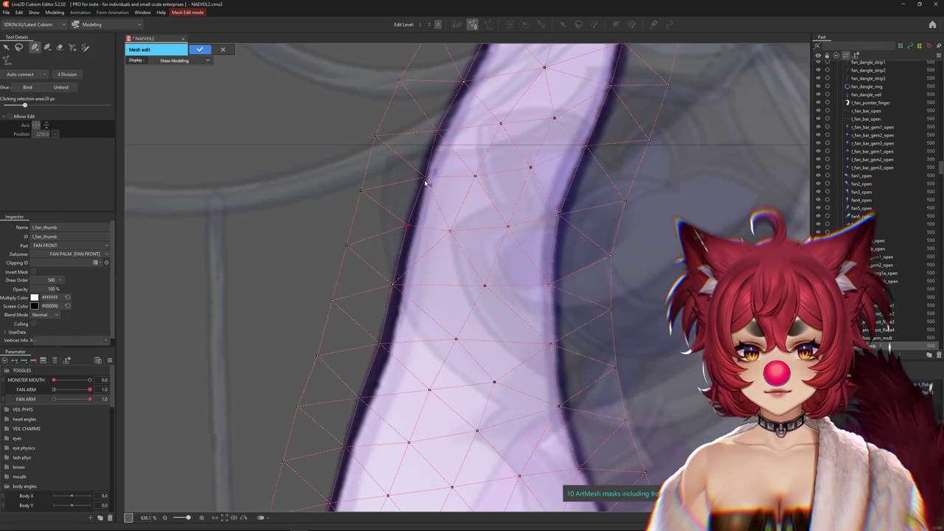
pyautogui.scroll(-2, 368, 273)
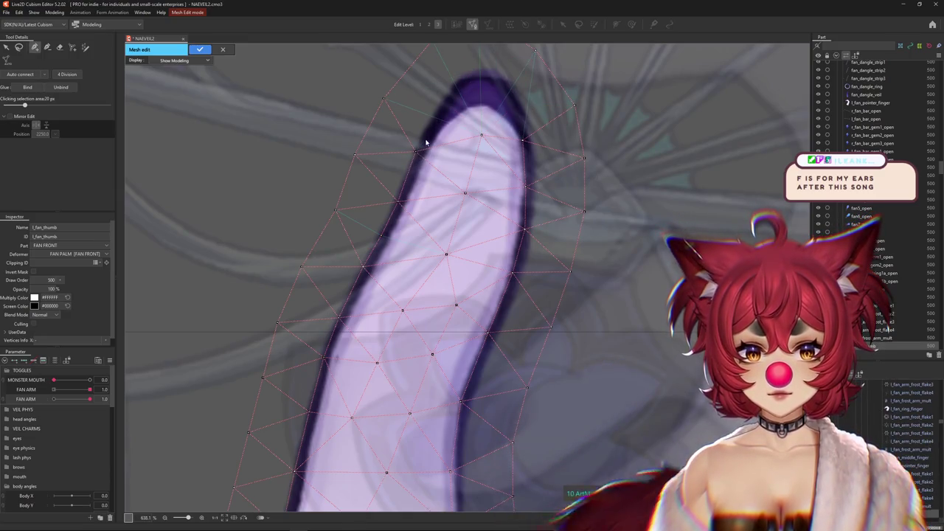
# Step: Add five vertices along the thumb tip's top and right outline
pyautogui.click(470, 74)
pyautogui.click(494, 74)
pyautogui.click(525, 116)
pyautogui.click(525, 141)
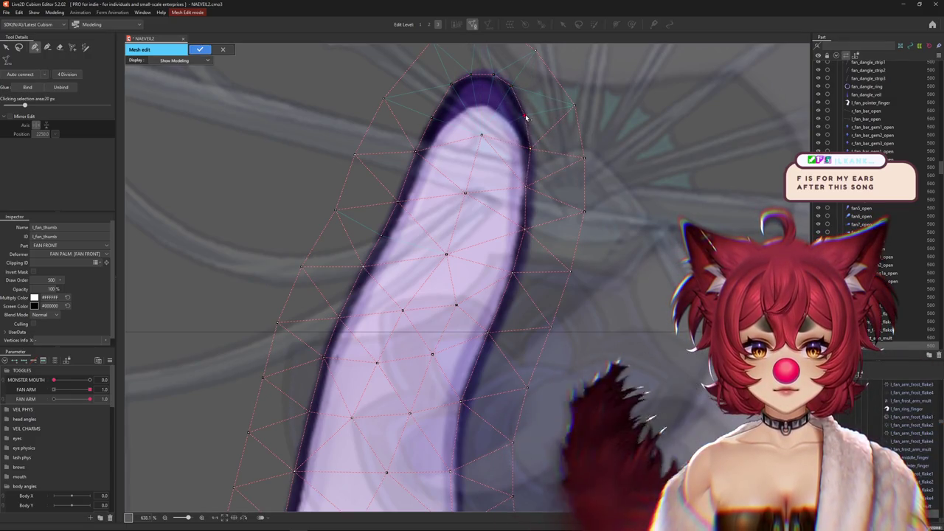
pyautogui.click(529, 191)
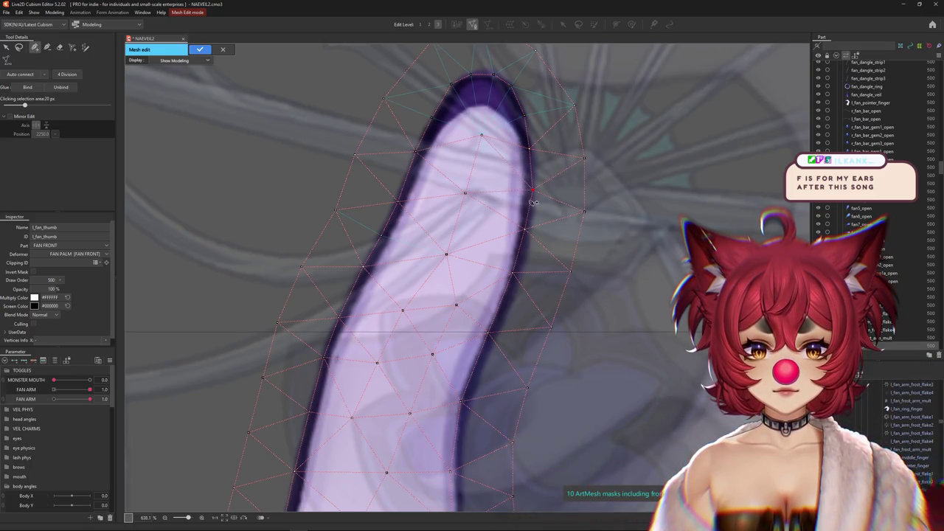
pyautogui.moveTo(515, 239); pyautogui.dragTo(507, 207)
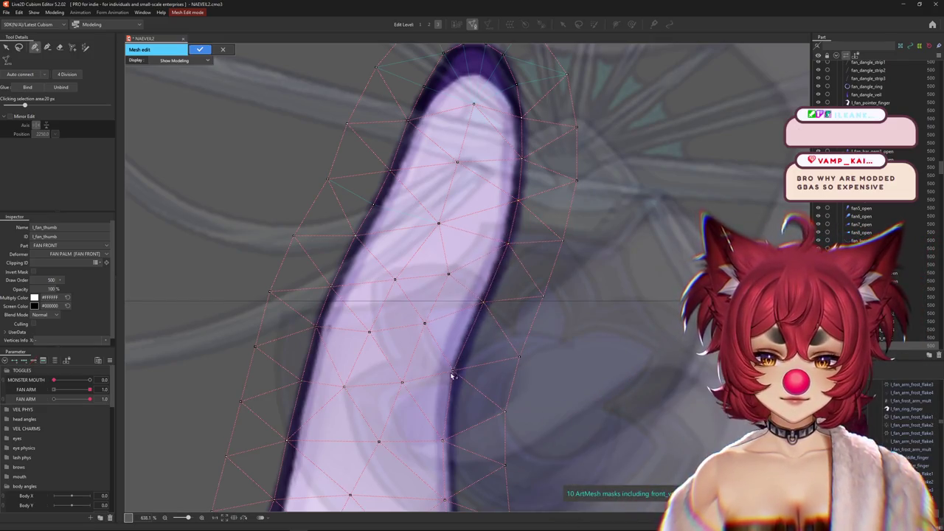
# Step: Move the thumb's right-edge and lower-left vertices onto its outline
pyautogui.scroll(1, 449, 441)
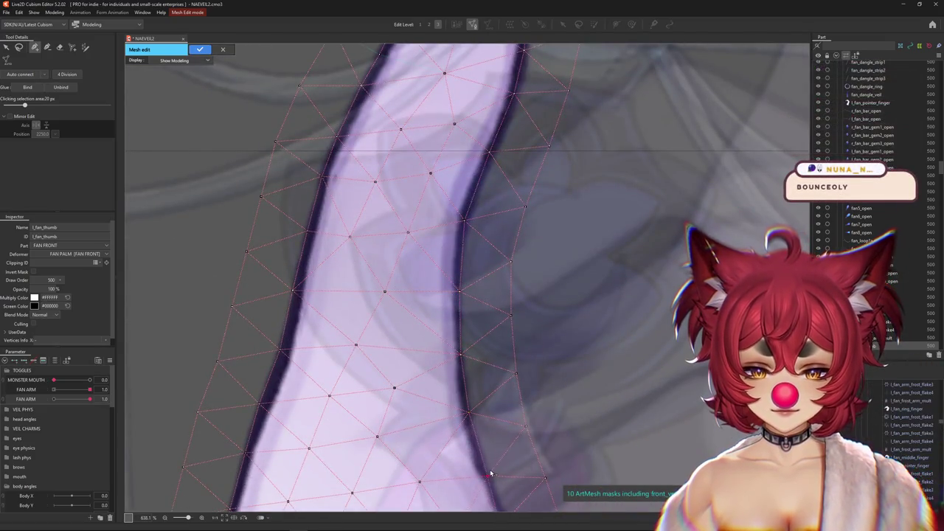
pyautogui.scroll(2, 448, 212)
pyautogui.moveTo(463, 256); pyautogui.dragTo(466, 262)
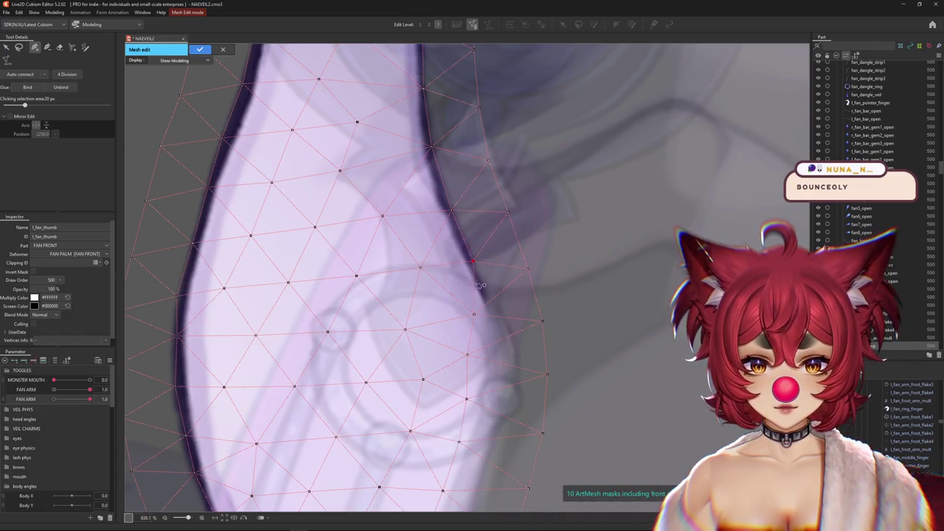
pyautogui.moveTo(467, 355)
pyautogui.mouseDown()
pyautogui.moveTo(500, 375)
pyautogui.moveTo(492, 424)
pyautogui.moveTo(464, 305)
pyautogui.mouseUp()
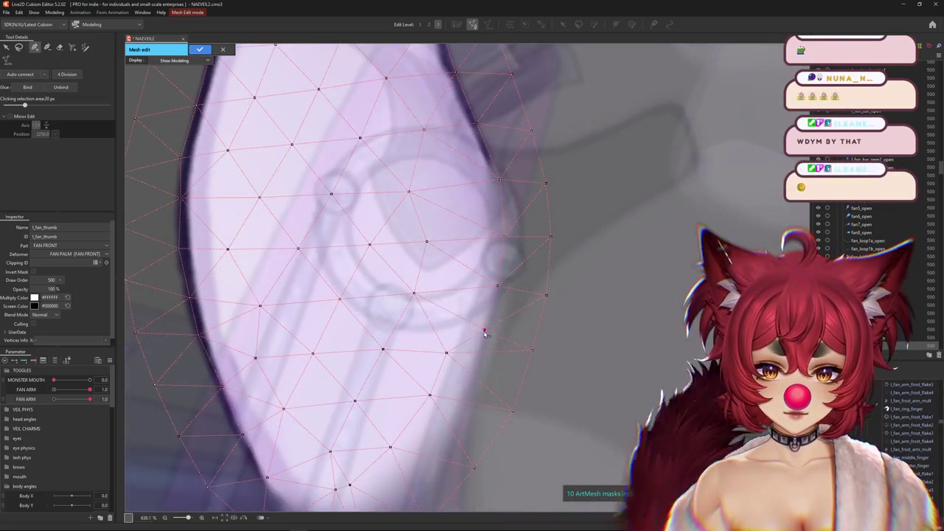
pyautogui.moveTo(464, 369)
pyautogui.mouseDown()
pyautogui.moveTo(482, 388)
pyautogui.moveTo(445, 423)
pyautogui.moveTo(487, 328)
pyautogui.mouseUp()
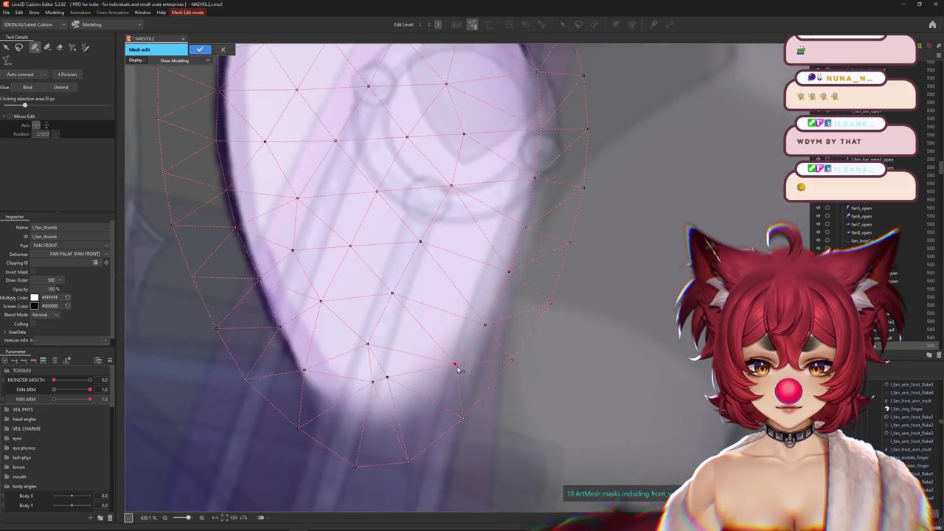
pyautogui.moveTo(374, 385); pyautogui.dragTo(304, 376)
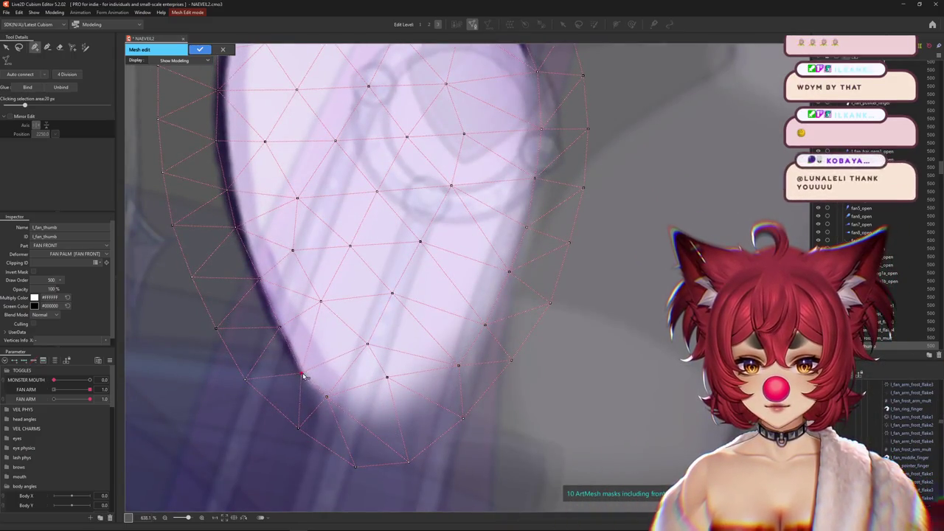
pyautogui.moveTo(386, 377); pyautogui.dragTo(416, 402)
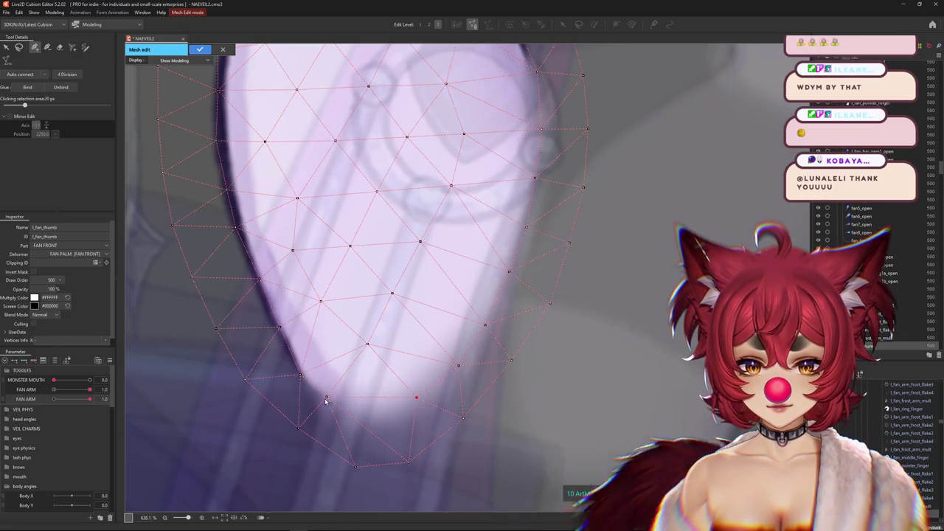
pyautogui.moveTo(328, 402); pyautogui.dragTo(325, 411)
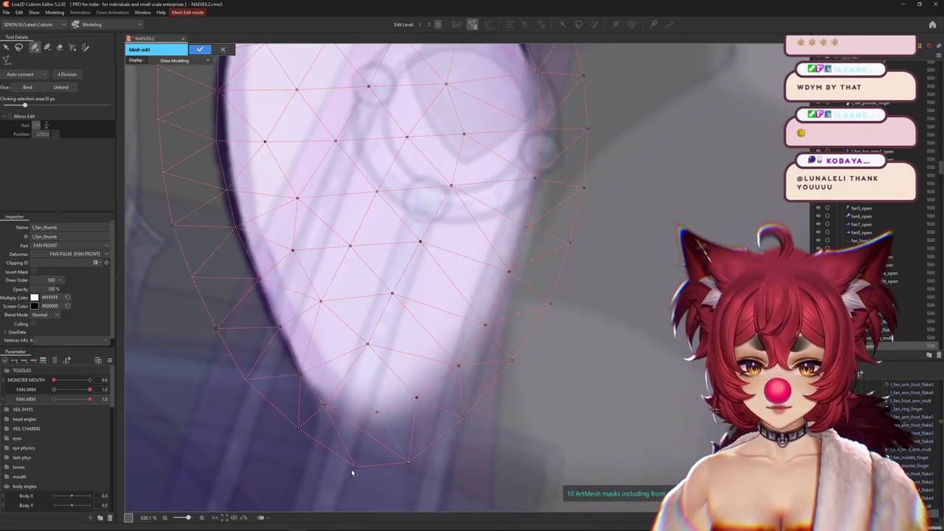
# Step: Reshape the thumb's bottom edge by shifting its vertices left and slightly outward
pyautogui.moveTo(352, 470); pyautogui.dragTo(325, 456)
pyautogui.moveTo(396, 464); pyautogui.dragTo(369, 465)
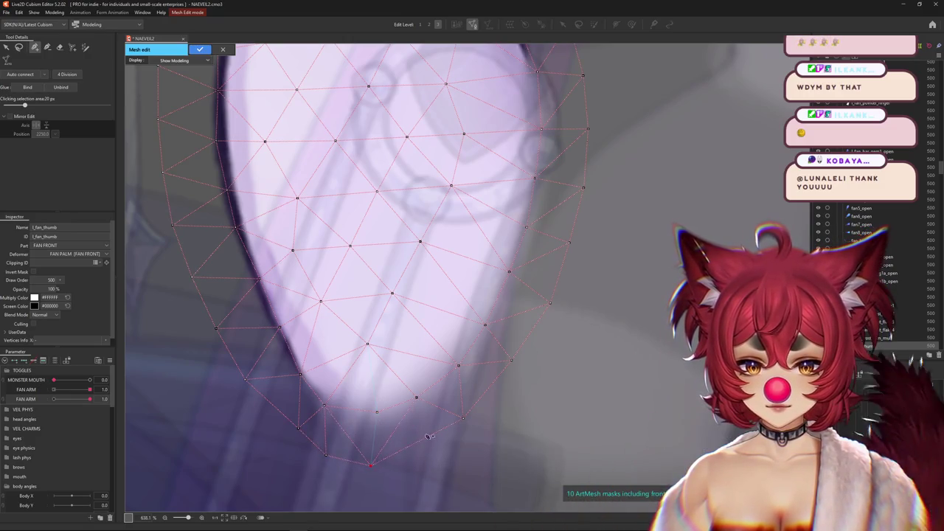
pyautogui.moveTo(464, 419); pyautogui.dragTo(466, 424)
pyautogui.moveTo(422, 447); pyautogui.dragTo(428, 455)
pyautogui.moveTo(417, 397); pyautogui.dragTo(423, 402)
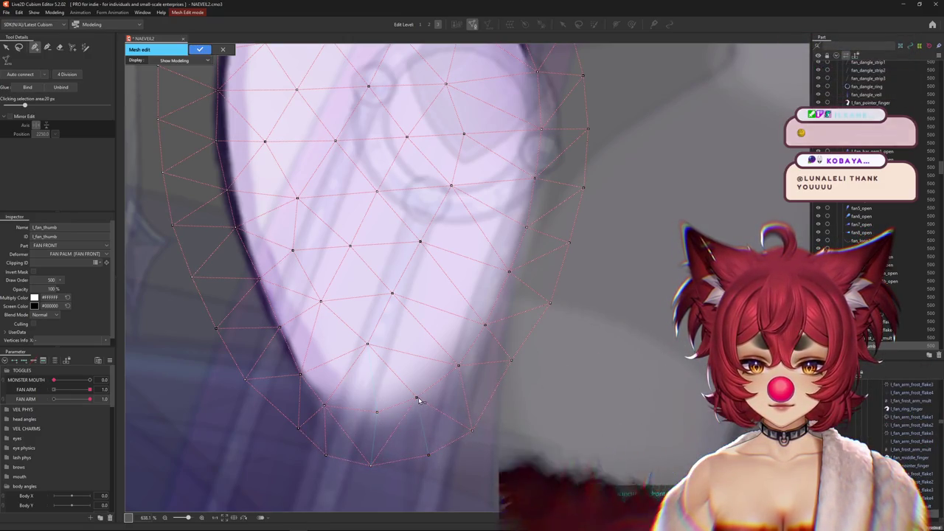
pyautogui.moveTo(458, 364); pyautogui.dragTo(463, 367)
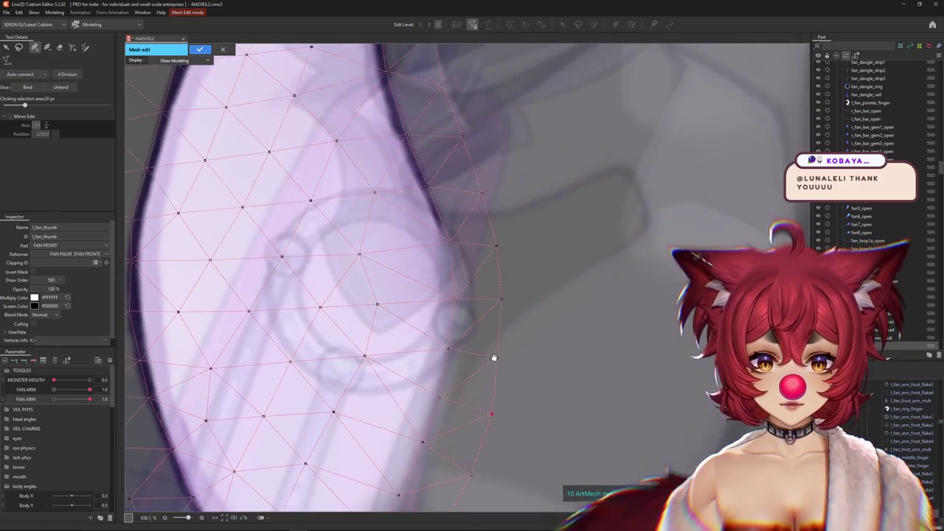
# Step: Push right-edge vertices down and outward, then check vertices around the mesh edge
pyautogui.scroll(-3, 501, 278)
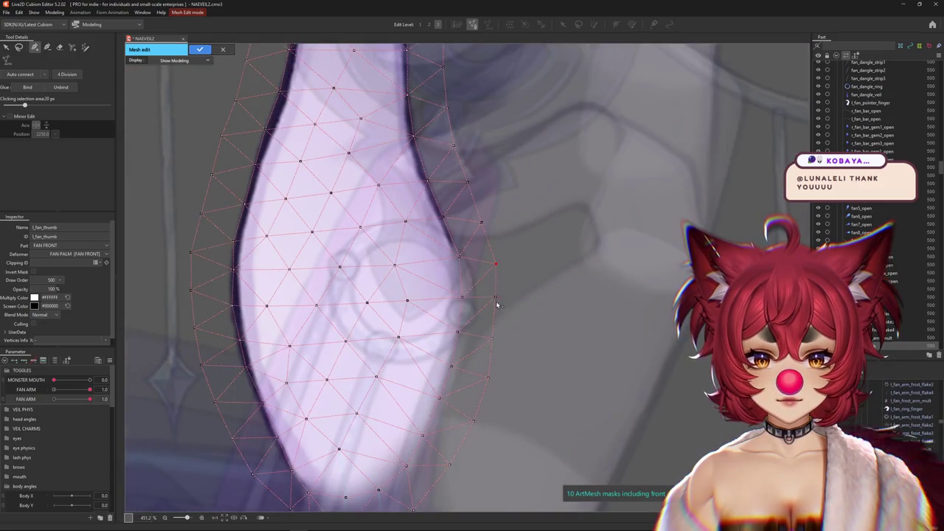
pyautogui.moveTo(495, 298); pyautogui.dragTo(499, 303)
pyautogui.moveTo(492, 339); pyautogui.dragTo(496, 353)
pyautogui.click(500, 309)
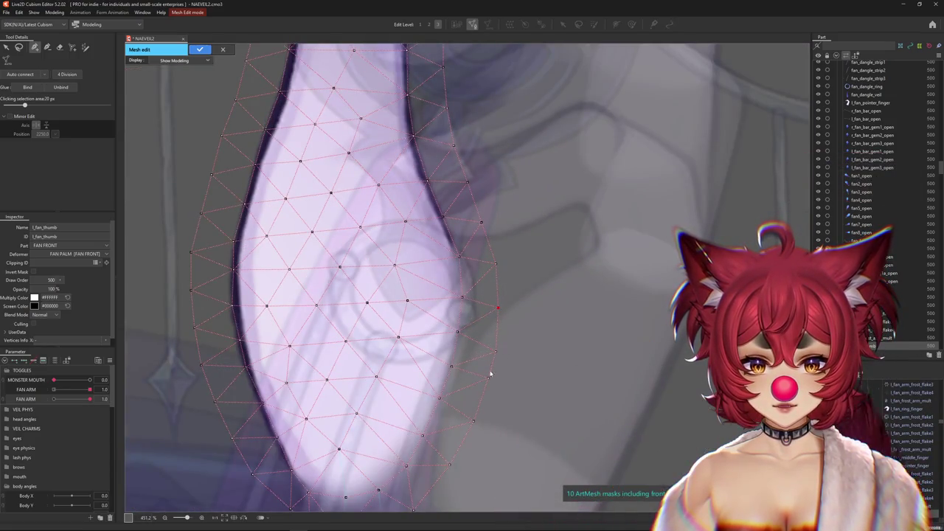
pyautogui.moveTo(490, 394); pyautogui.dragTo(510, 303)
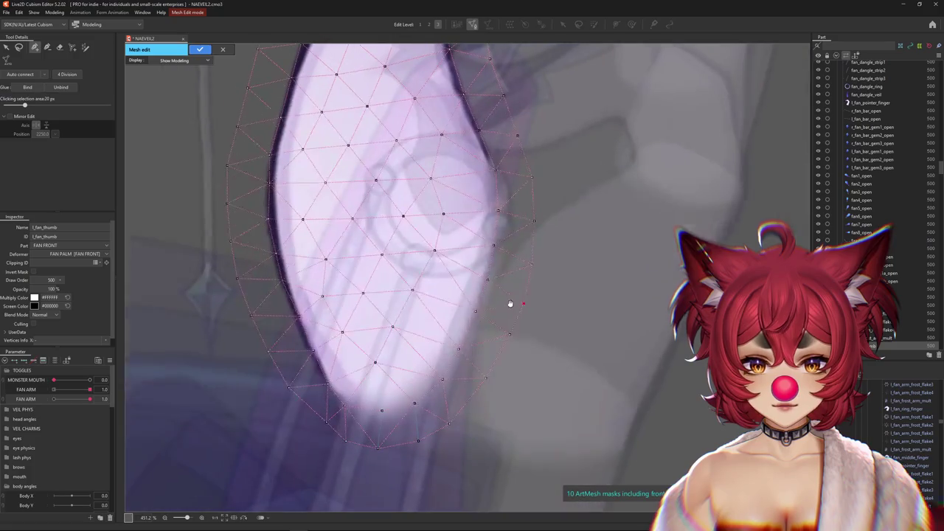
pyautogui.click(485, 380)
pyautogui.click(458, 421)
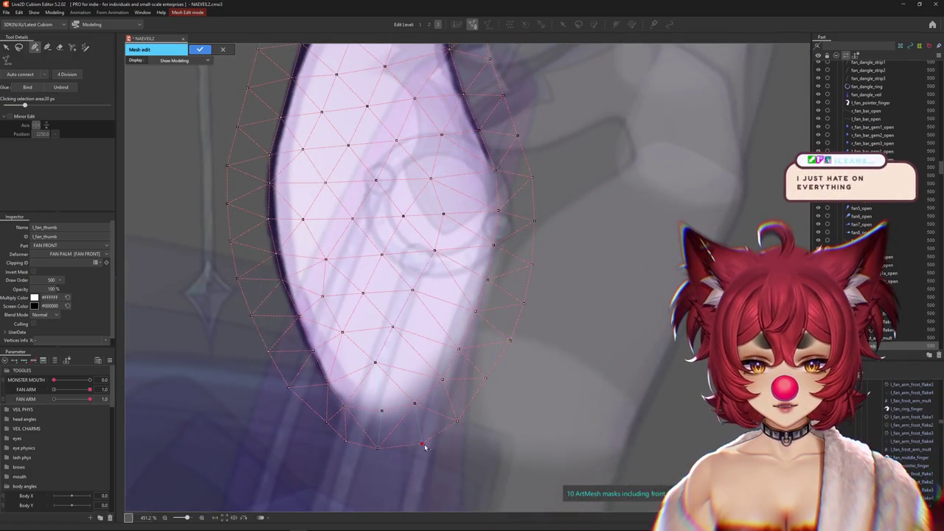
pyautogui.click(315, 421)
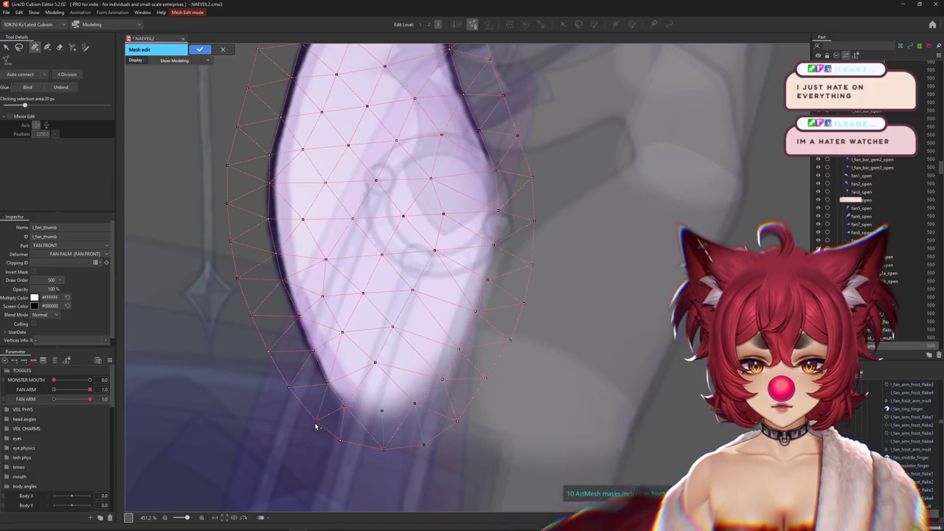
pyautogui.click(296, 320)
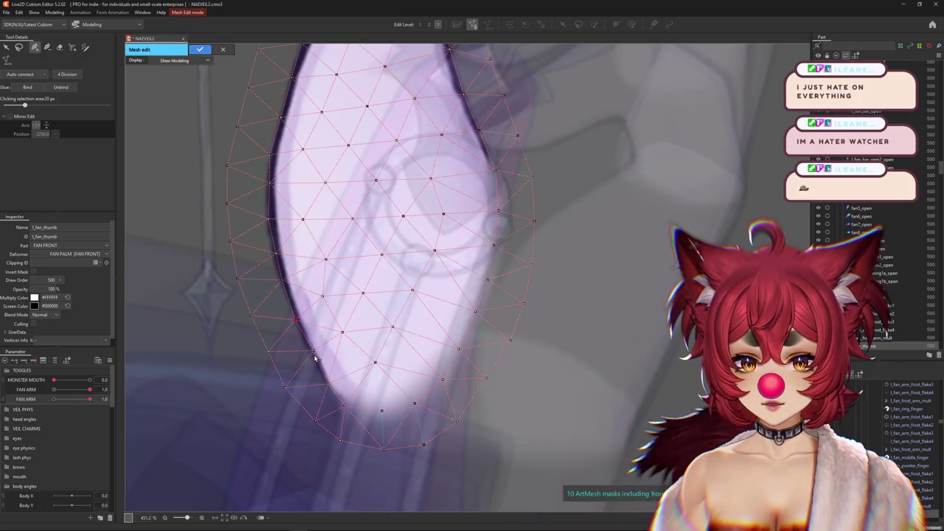
# Step: Add a vertex on the thumb's fingertip outline and finish the l_fan_thumb mesh edit
pyautogui.moveTo(340, 365); pyautogui.dragTo(450, 397)
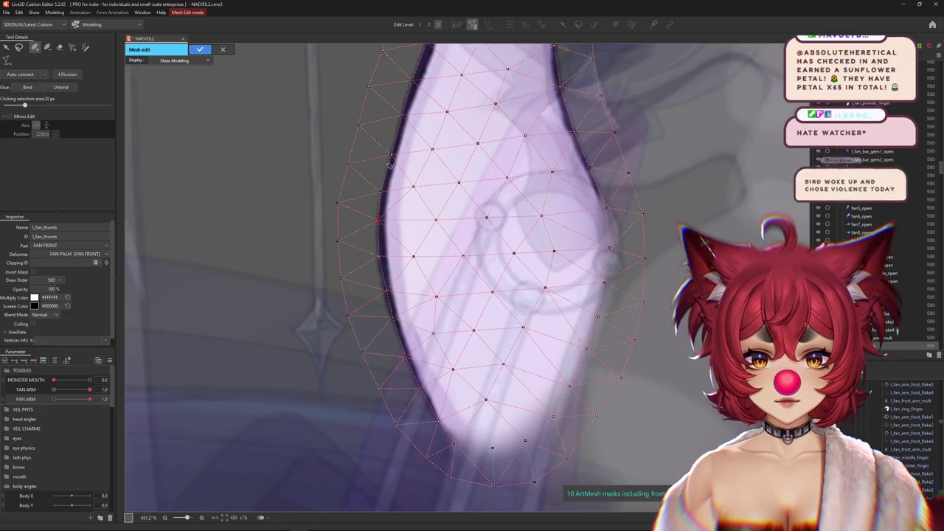
pyautogui.scroll(2, 397, 267)
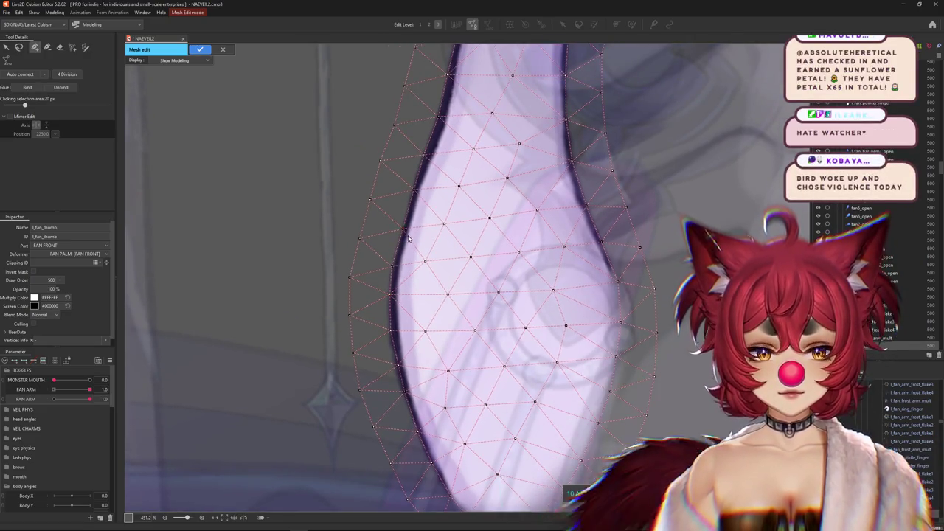
pyautogui.scroll(-3, 408, 238)
pyautogui.scroll(1, 485, 264)
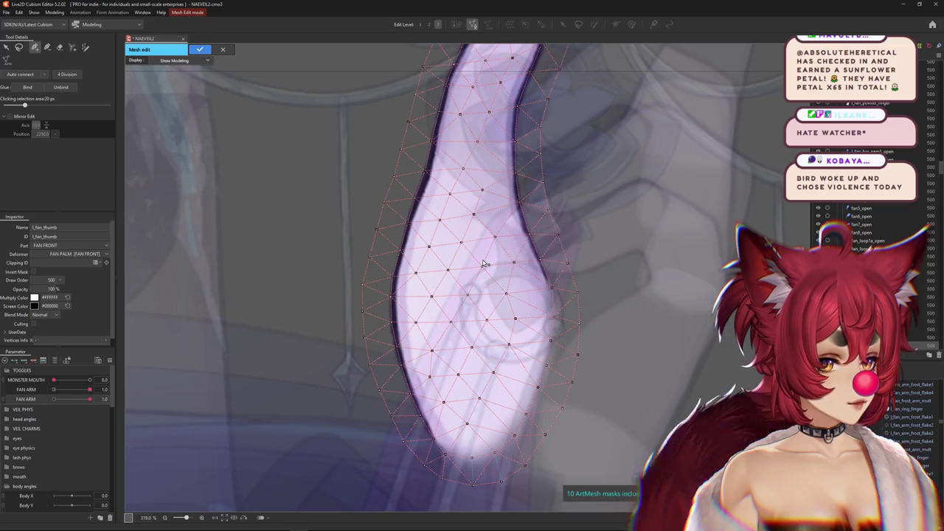
pyautogui.scroll(2, 485, 264)
pyautogui.scroll(2, 442, 310)
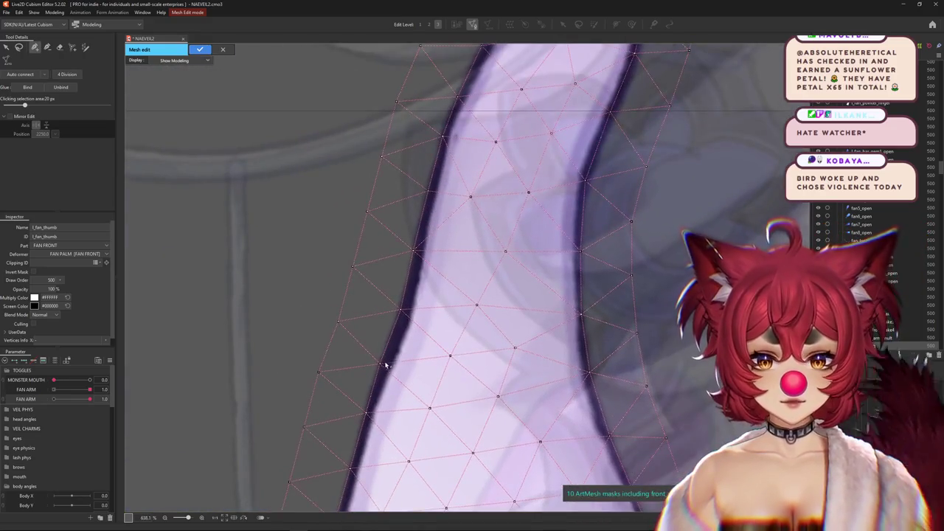
pyautogui.scroll(-2, 410, 302)
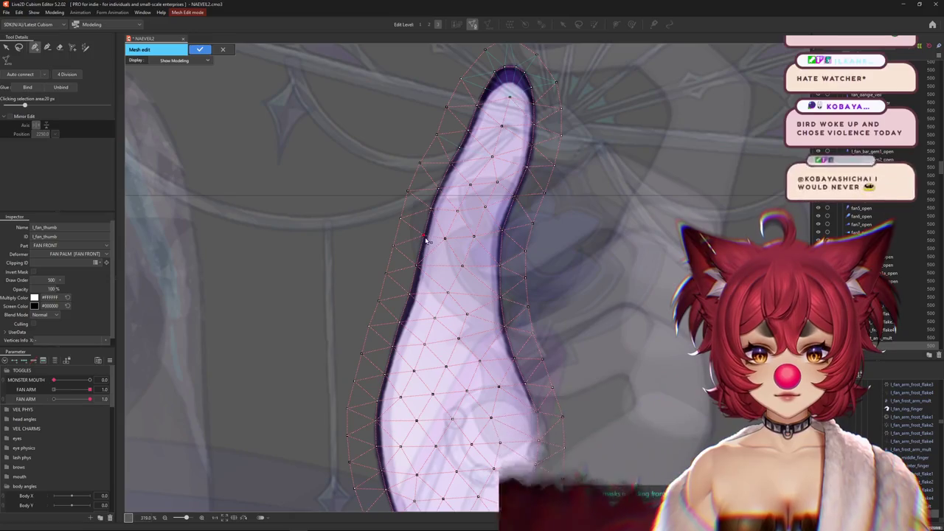
pyautogui.scroll(-1, 561, 303)
pyautogui.scroll(4, 516, 185)
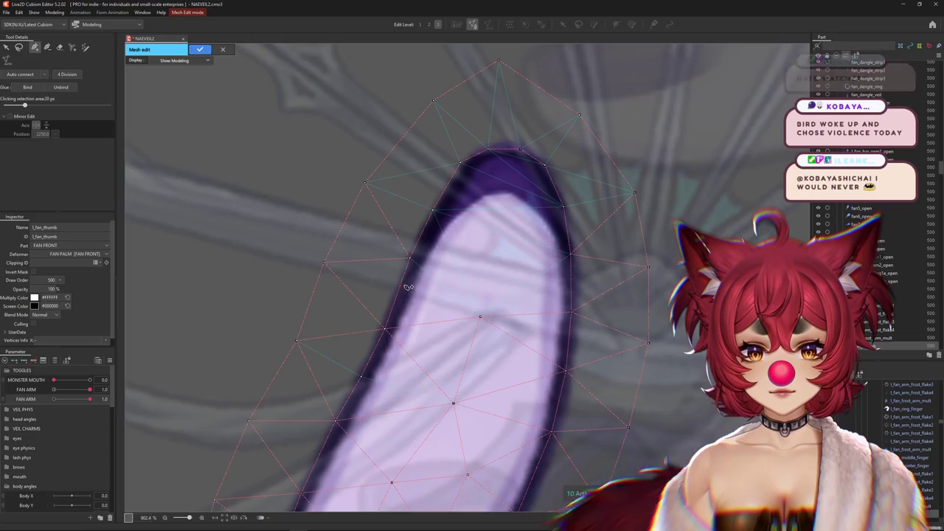
pyautogui.click(521, 196)
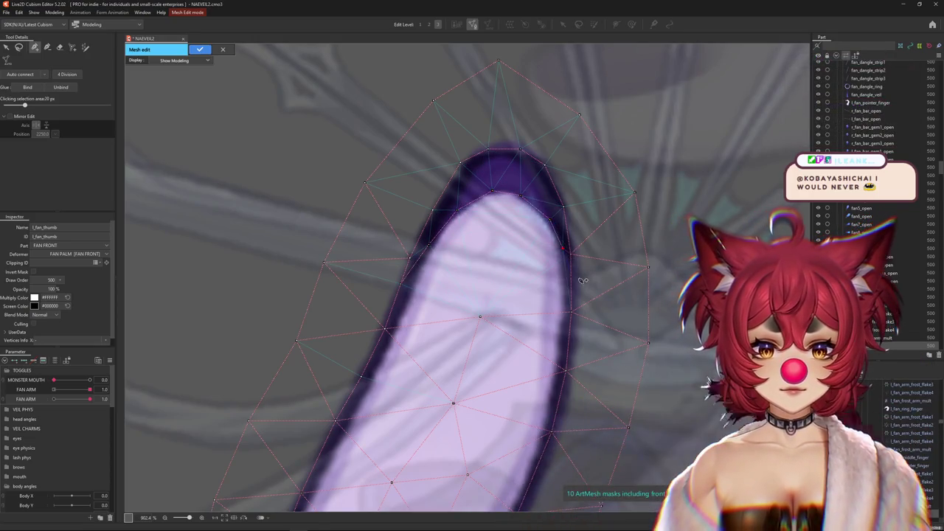
pyautogui.scroll(-2, 517, 291)
pyautogui.scroll(-2, 516, 291)
pyautogui.click(199, 49)
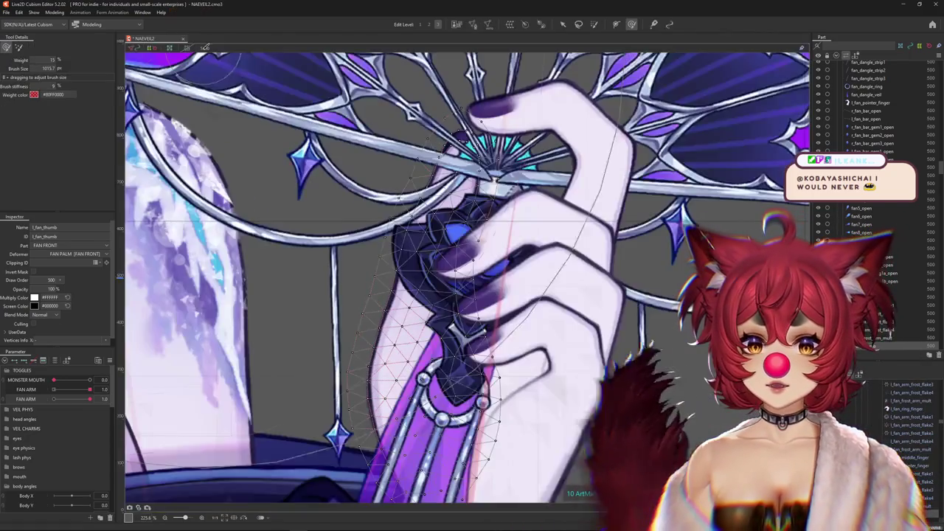
# Step: Select the l_fan_palm and l_fan_thumb meshes, then the FAN PALM rotation deformer
pyautogui.scroll(-1, 435, 184)
pyautogui.scroll(-1, 435, 185)
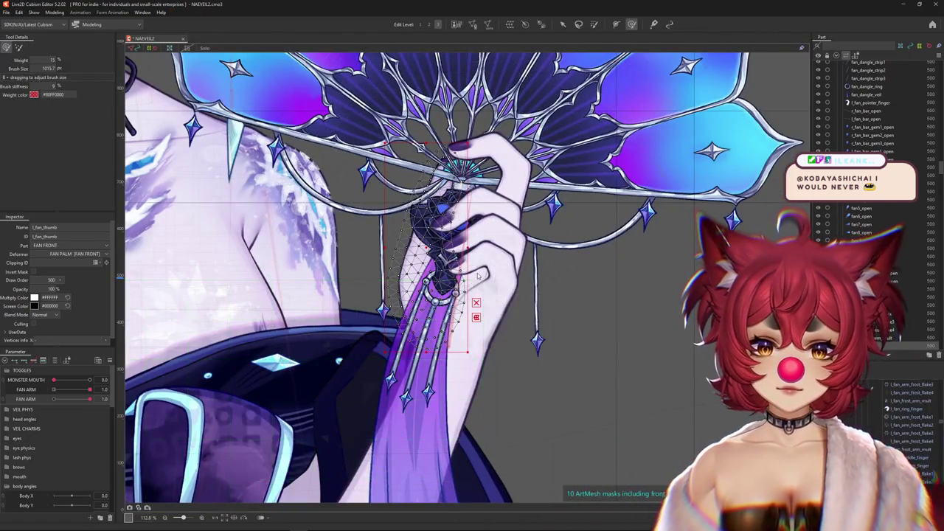
pyautogui.rightClick(480, 277)
pyautogui.click(514, 453)
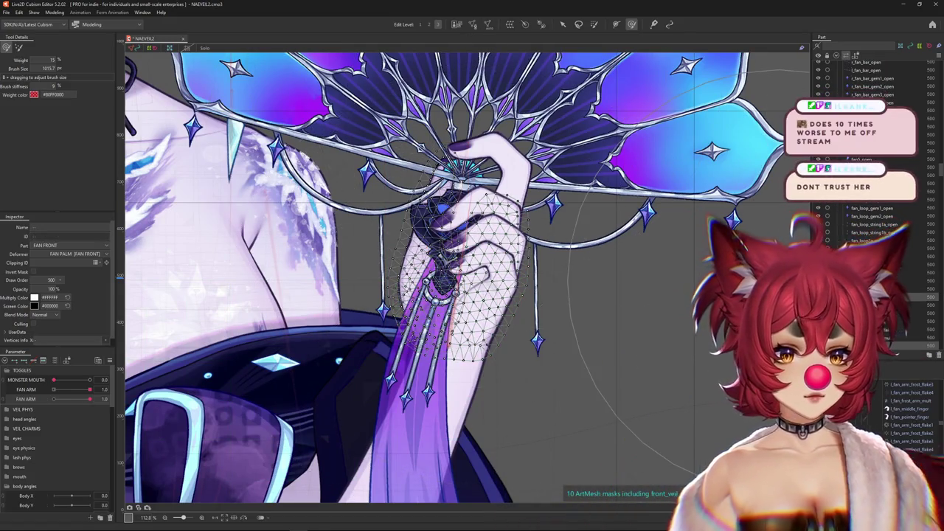
pyautogui.click(472, 273)
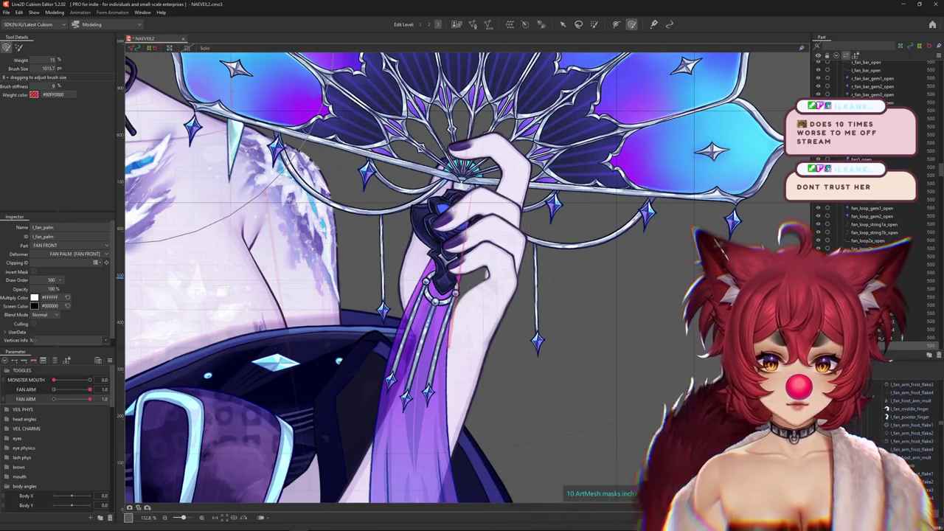
pyautogui.click(897, 420)
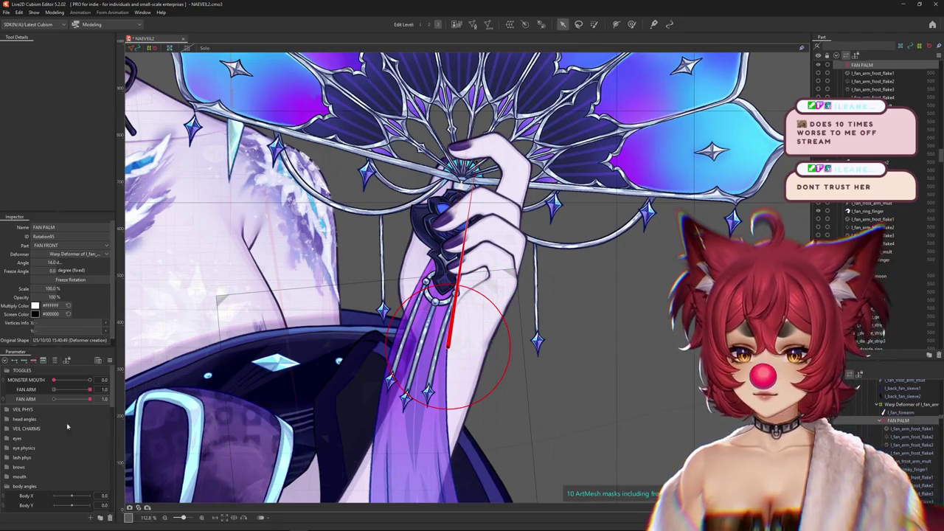
# Step: Collapse the parameter groups and expand ARMS
pyautogui.click(6, 360)
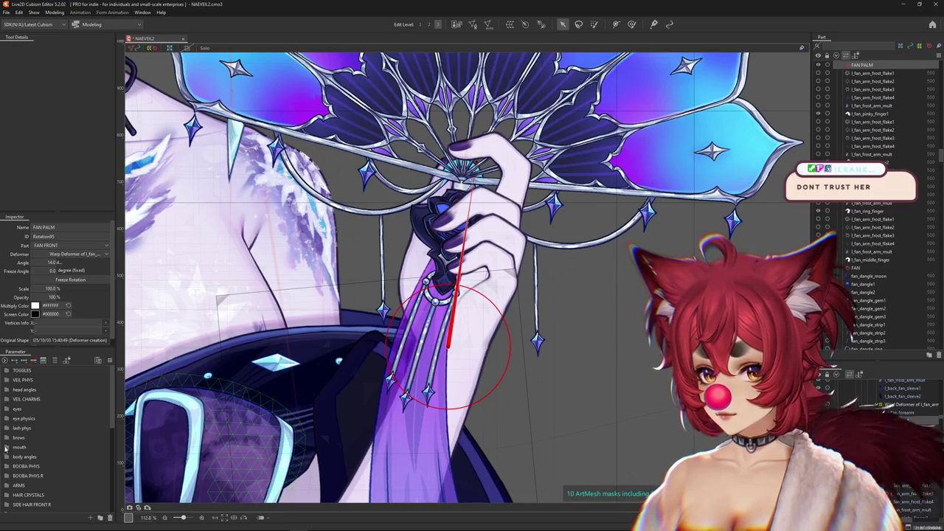
pyautogui.click(6, 485)
pyautogui.scroll(-2, 37, 461)
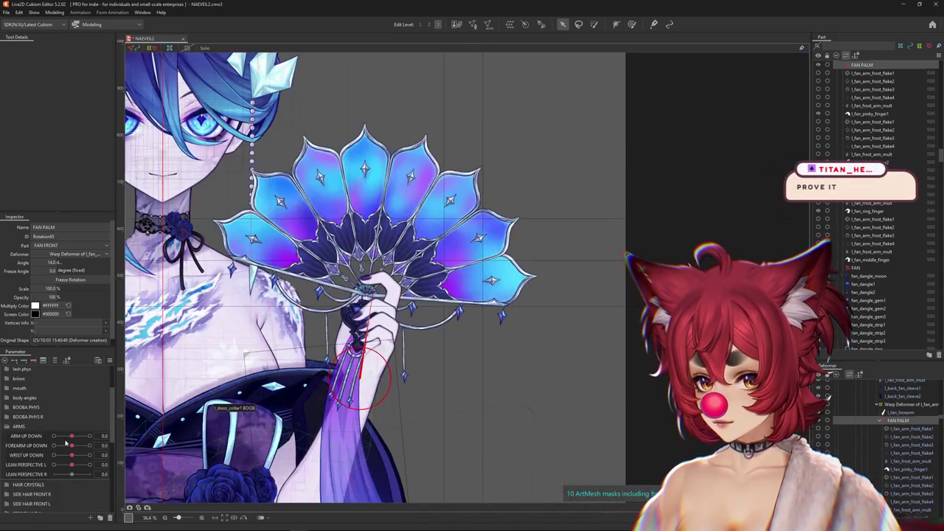
# Step: Test FOREARM UP DOWN toward 1.0 and set WRIST UP DOWN to 1.0
pyautogui.moveTo(71, 445); pyautogui.dragTo(73, 448)
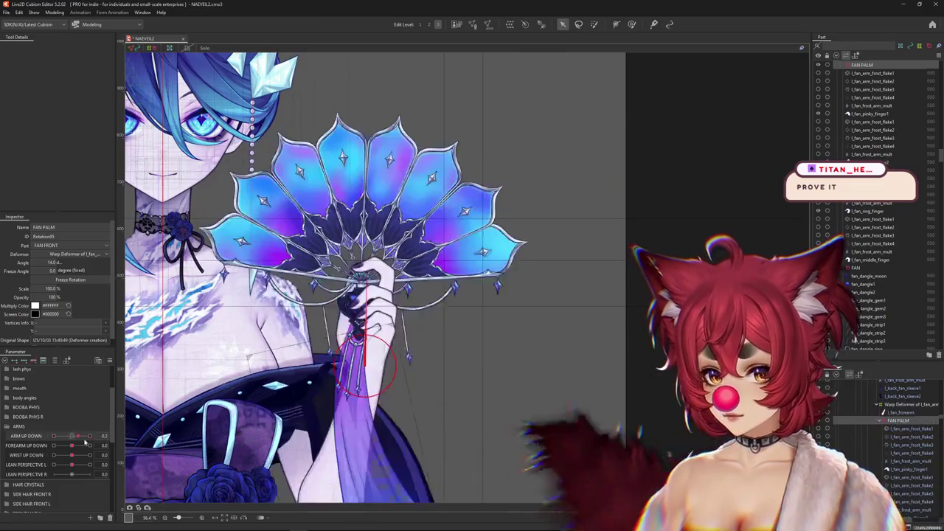
pyautogui.moveTo(74, 448)
pyautogui.mouseDown()
pyautogui.moveTo(94, 444)
pyautogui.moveTo(64, 446)
pyautogui.moveTo(95, 455)
pyautogui.mouseUp()
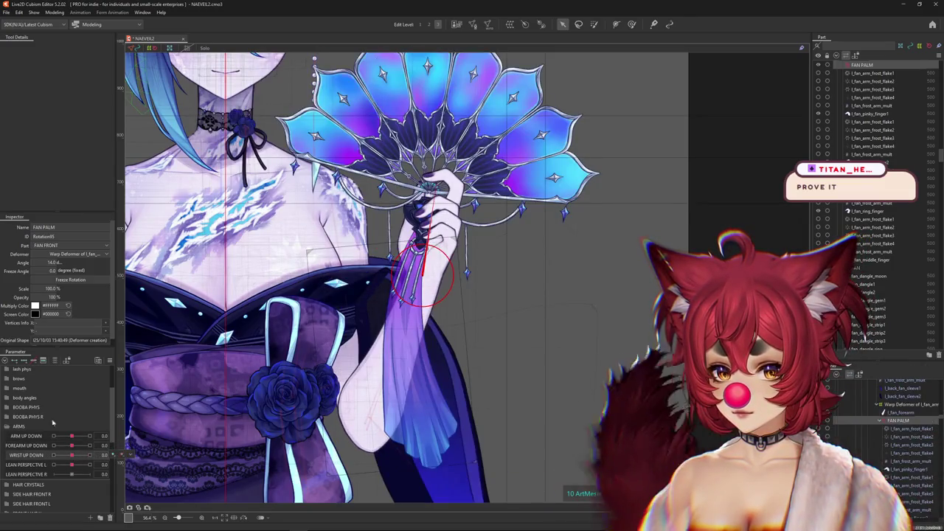
pyautogui.moveTo(72, 457); pyautogui.dragTo(90, 455)
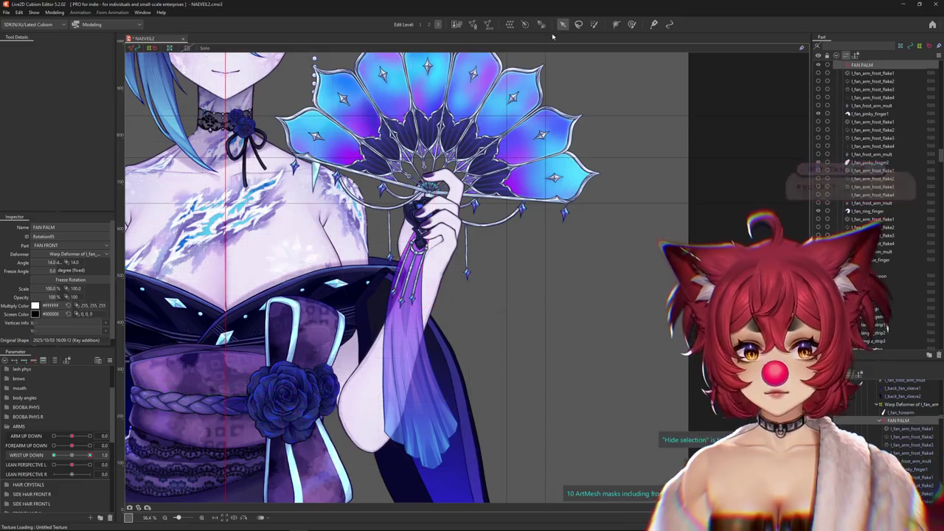
# Step: Rotate FAN PALM to 14.0° about the wrist, then select all its child objects
pyautogui.moveTo(435, 189); pyautogui.dragTo(422, 265)
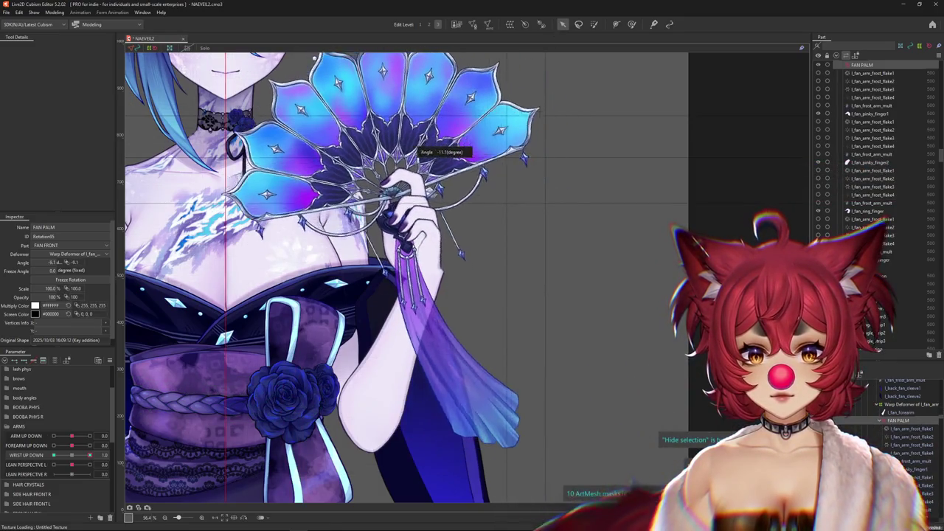
pyautogui.moveTo(89, 456); pyautogui.dragTo(89, 455)
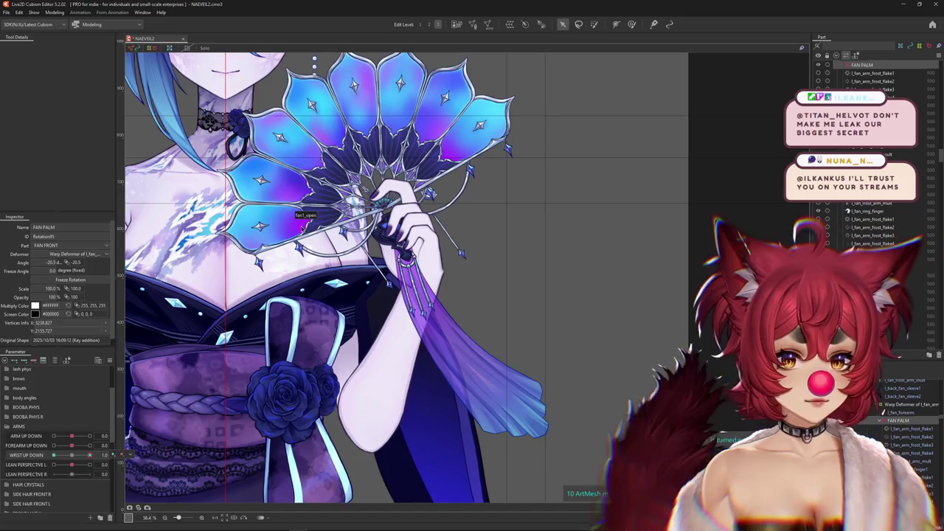
pyautogui.moveTo(411, 280); pyautogui.dragTo(408, 251)
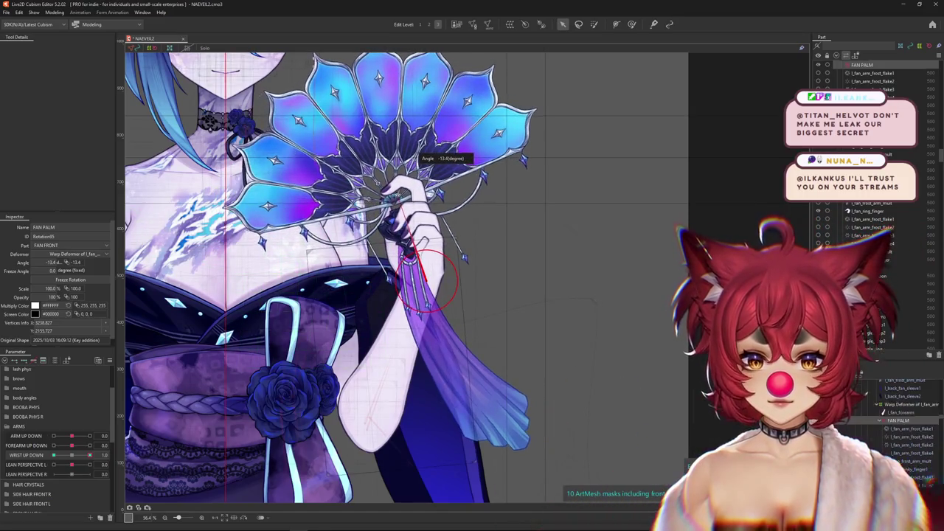
pyautogui.moveTo(413, 155); pyautogui.dragTo(209, 326)
pyautogui.click(90, 455)
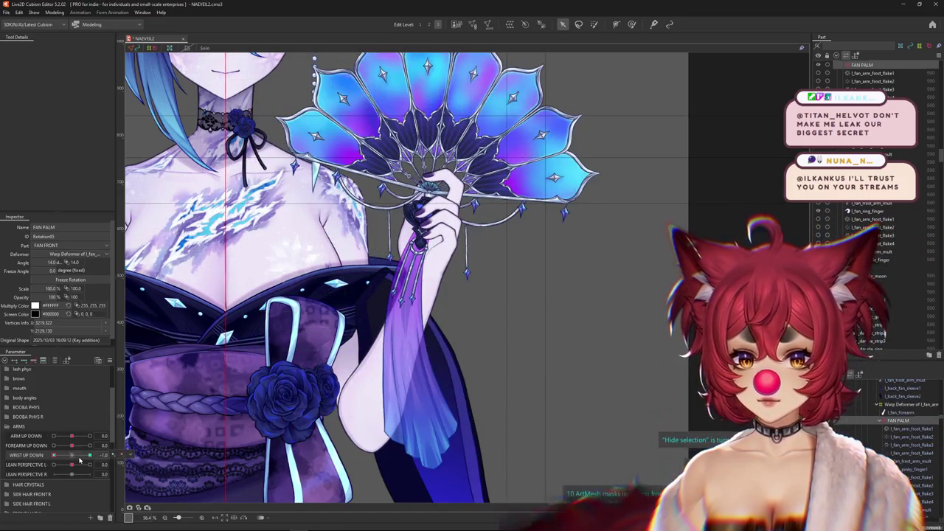
pyautogui.click(72, 446)
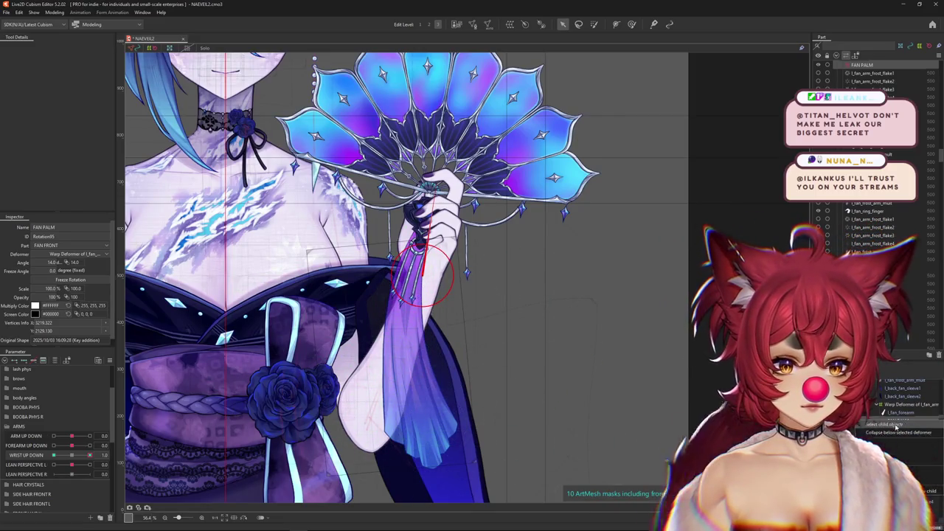
pyautogui.click(896, 426)
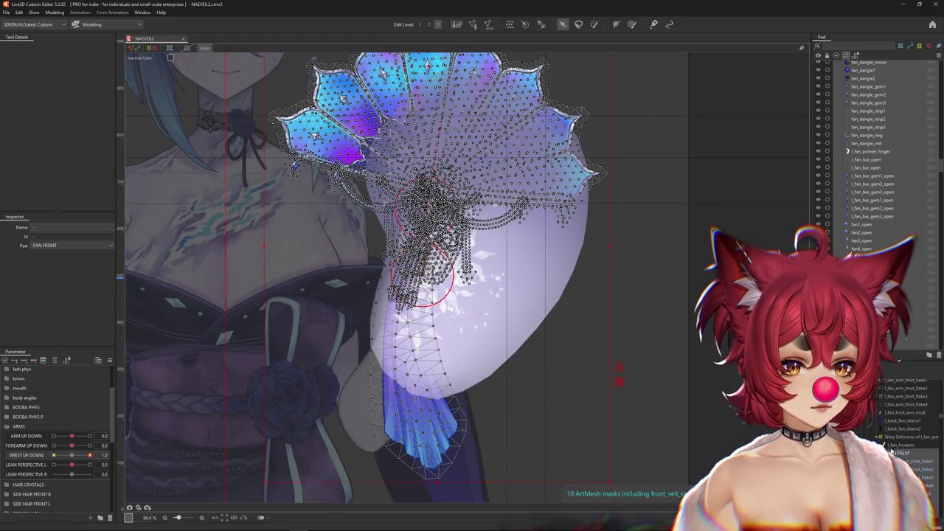
# Step: Select the forearm mesh from the overlap list and dim everything else with Inactive Color
pyautogui.click(422, 266)
pyautogui.scroll(3, 417, 277)
pyautogui.scroll(2, 415, 281)
pyautogui.scroll(-2, 415, 281)
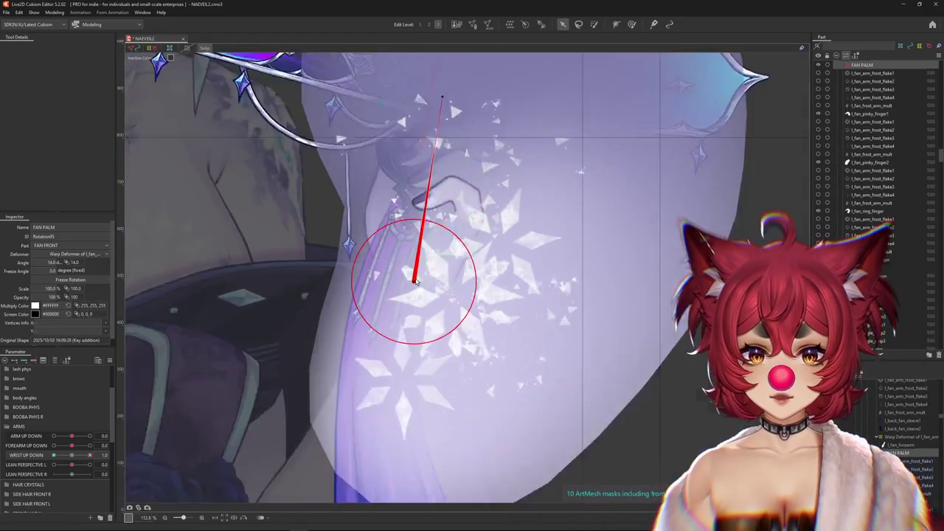
pyautogui.scroll(-3, 415, 279)
pyautogui.scroll(4, 415, 279)
pyautogui.scroll(1, 415, 281)
pyautogui.scroll(-3, 294, 199)
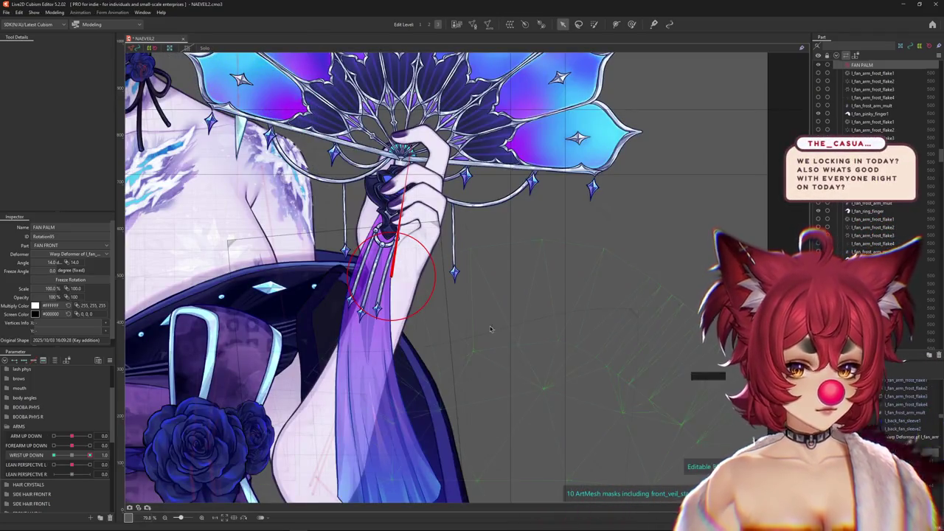
pyautogui.moveTo(434, 289)
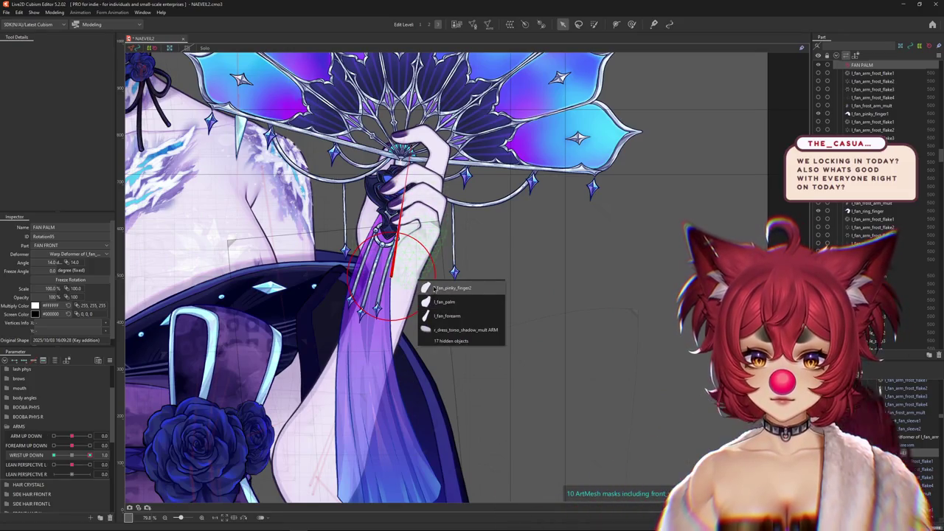
pyautogui.click(410, 267)
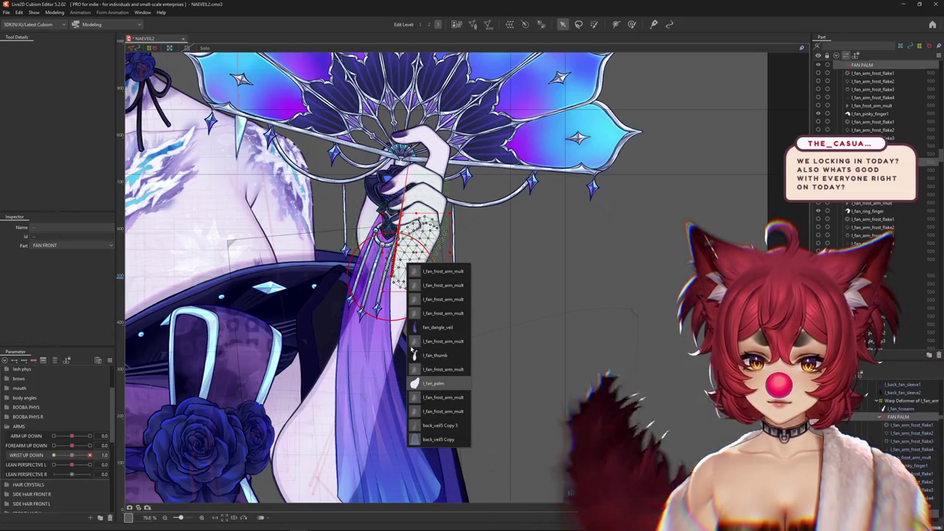
pyautogui.click(436, 369)
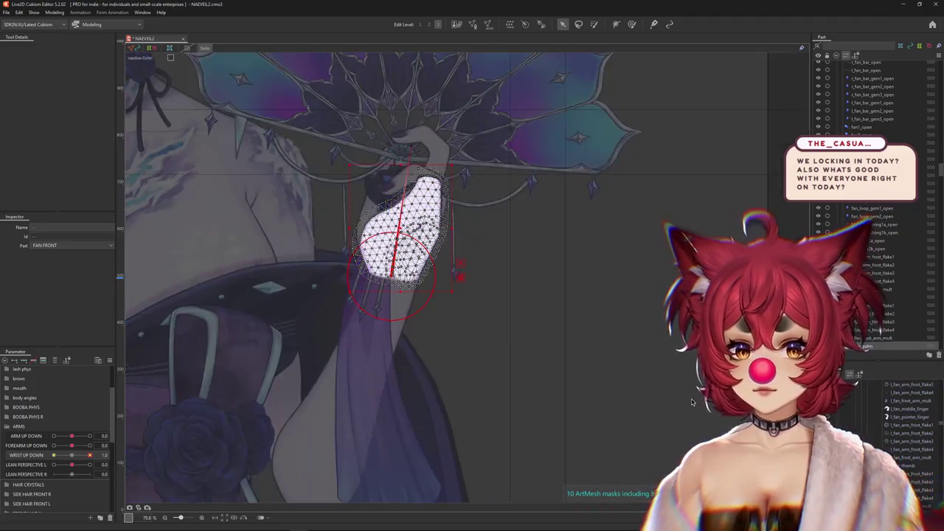
pyautogui.click(169, 48)
pyautogui.scroll(5, 905, 462)
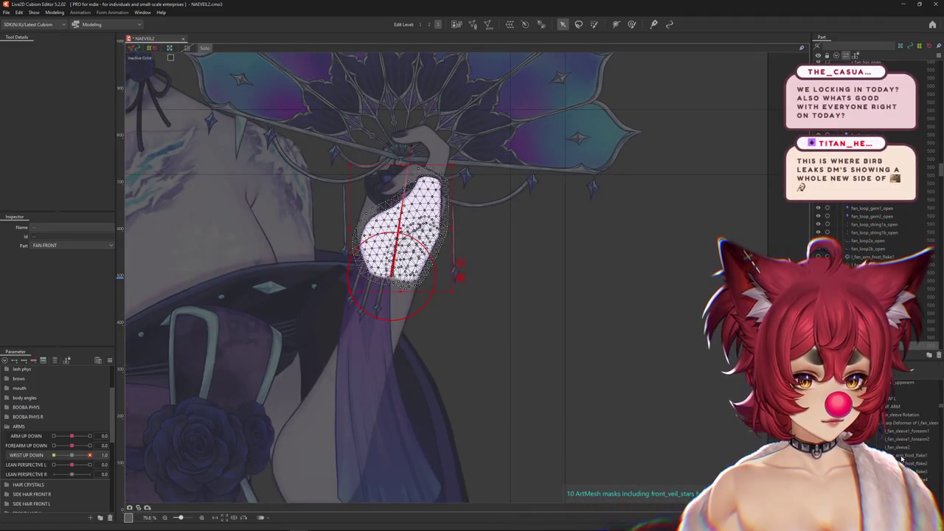
# Step: Rotate FAN PALM to 26.3° for WRIST UP DOWN 1.0, verify, and restore full colour
pyautogui.click(342, 248)
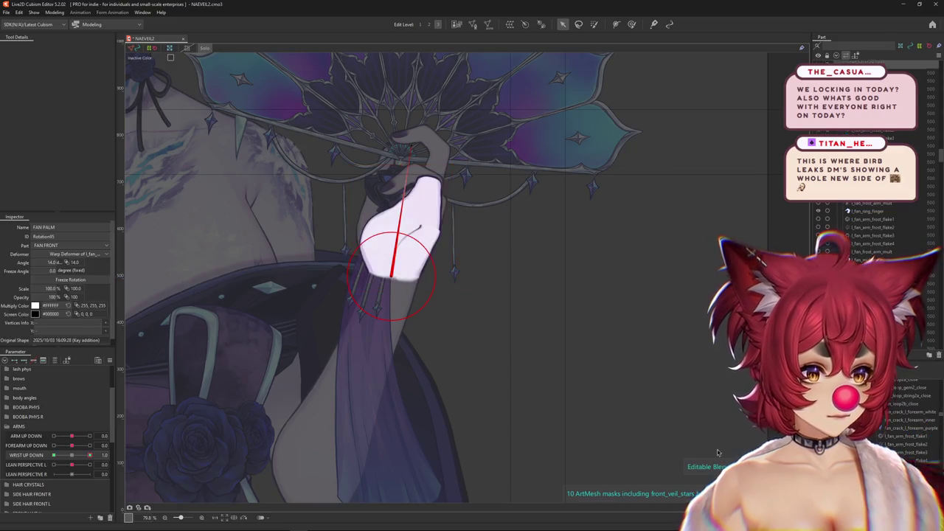
pyautogui.moveTo(411, 257); pyautogui.dragTo(437, 271)
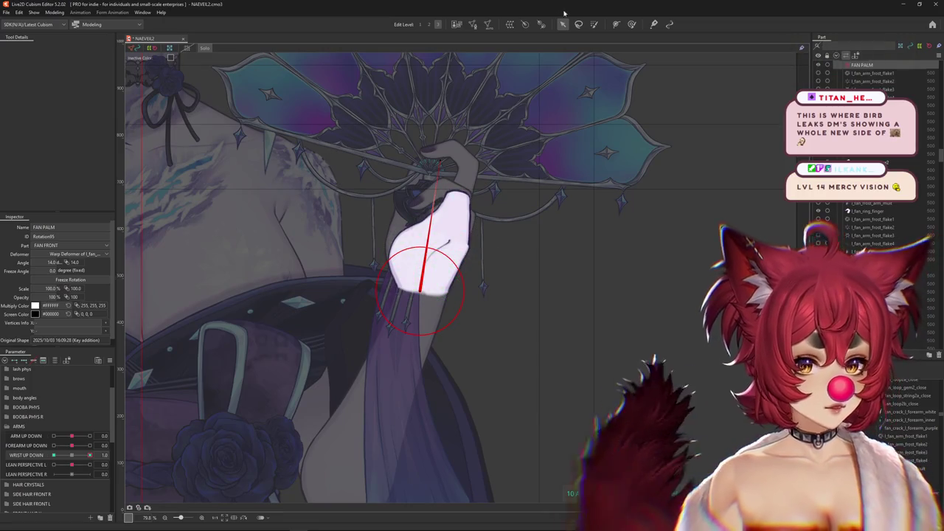
pyautogui.scroll(2, 445, 279)
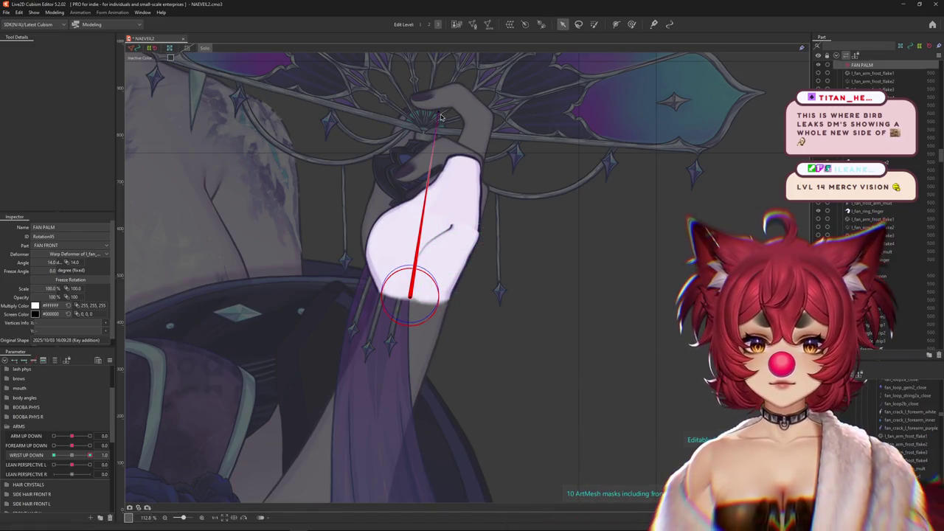
pyautogui.moveTo(439, 111); pyautogui.dragTo(447, 195)
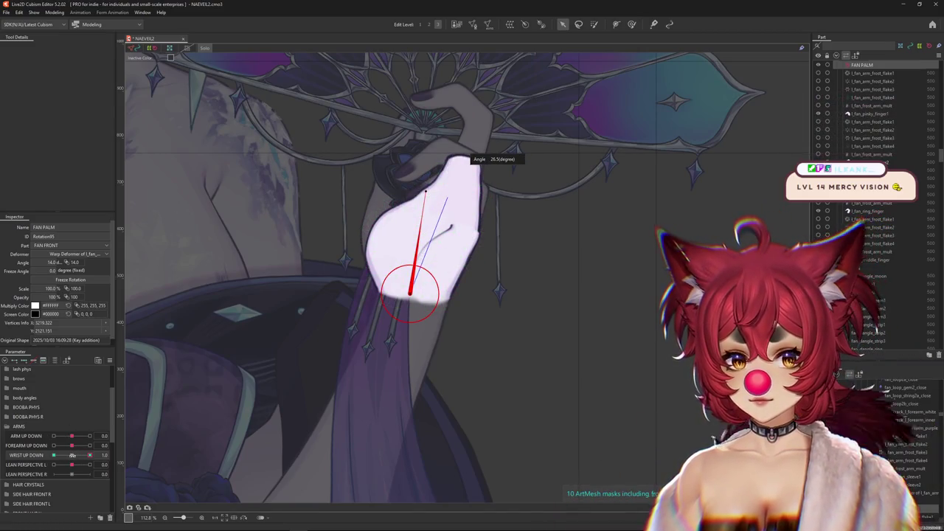
pyautogui.moveTo(446, 198); pyautogui.dragTo(442, 202)
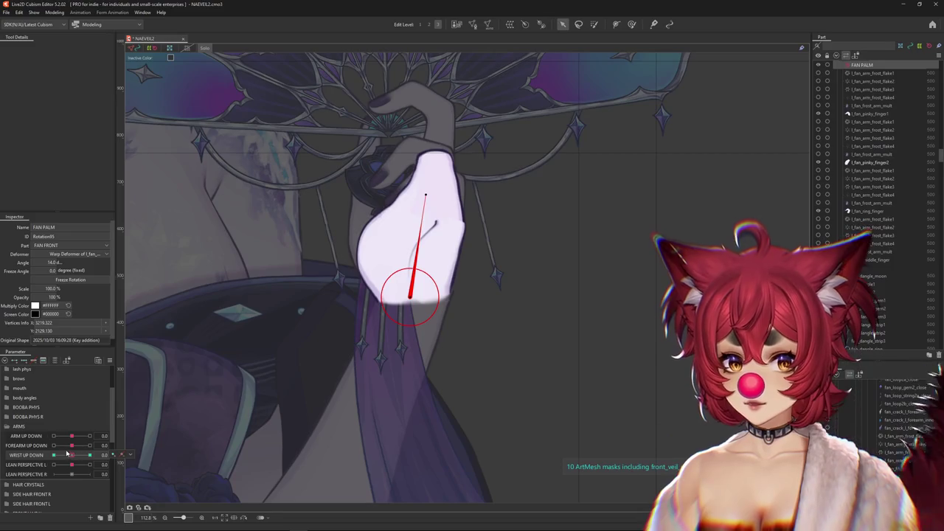
pyautogui.moveTo(77, 458); pyautogui.dragTo(112, 457)
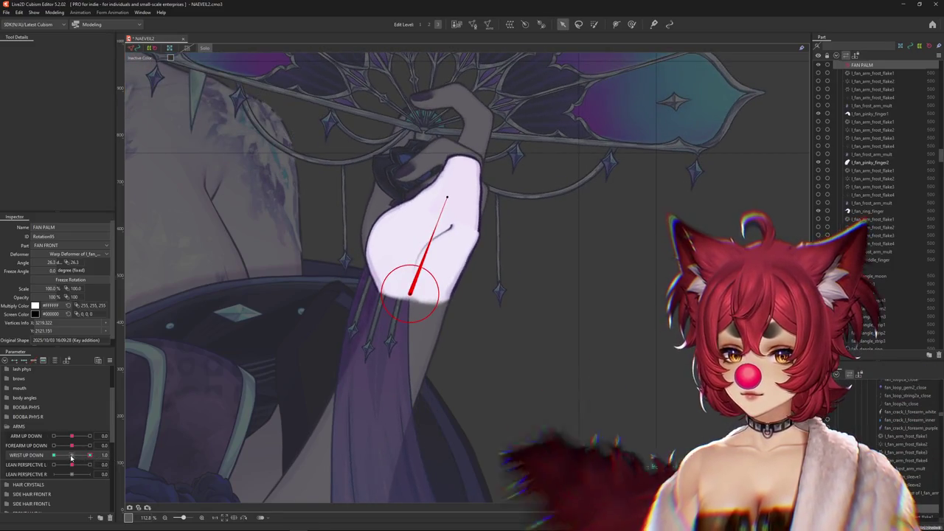
pyautogui.click(74, 458)
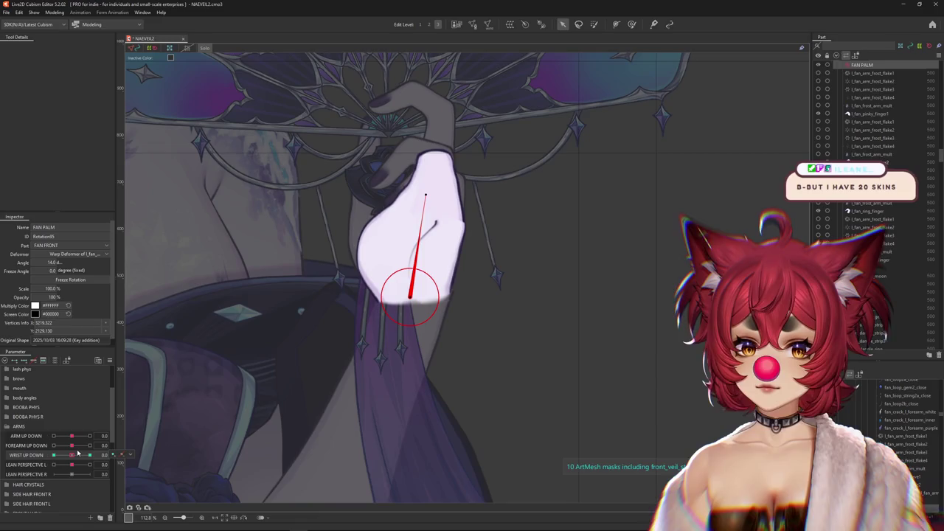
pyautogui.click(76, 456)
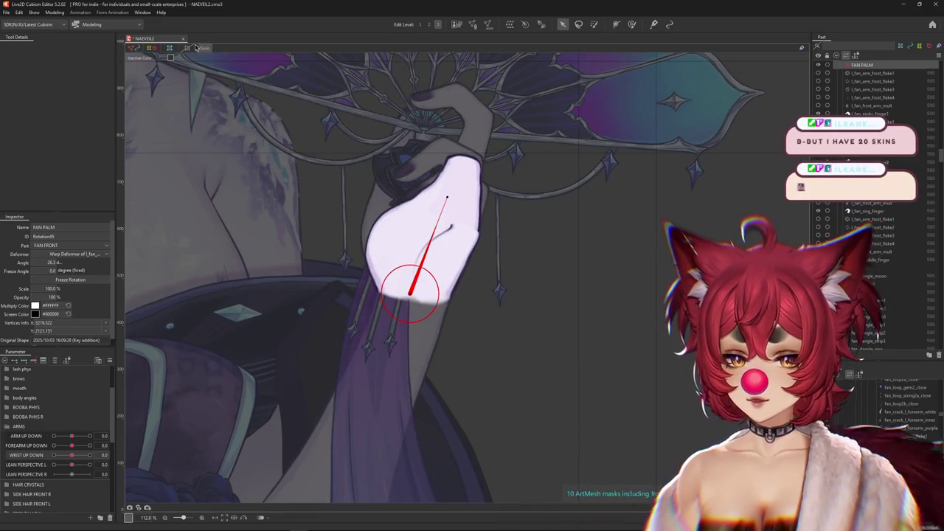
pyautogui.click(254, 251)
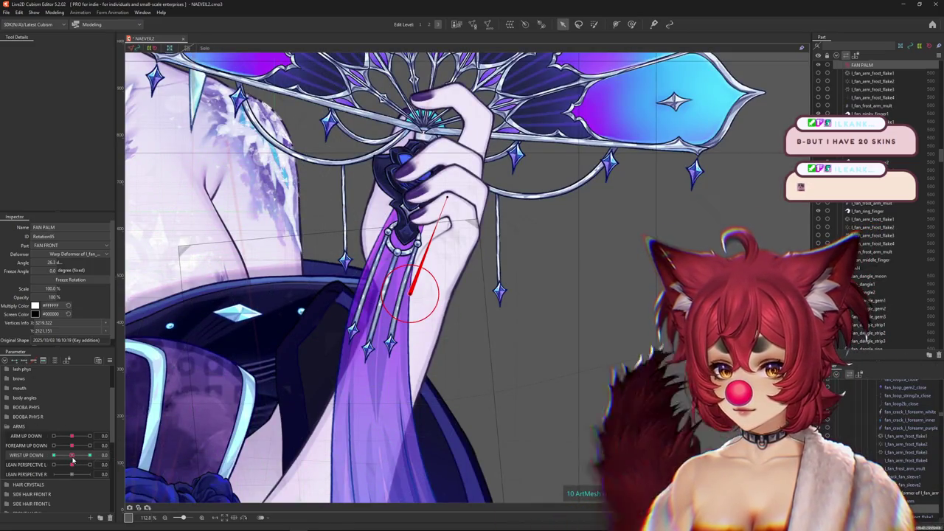
# Step: Set WRIST UP DOWN to 1.0 and rotate the fan and hand further clockwise
pyautogui.moveTo(71, 455); pyautogui.dragTo(89, 455)
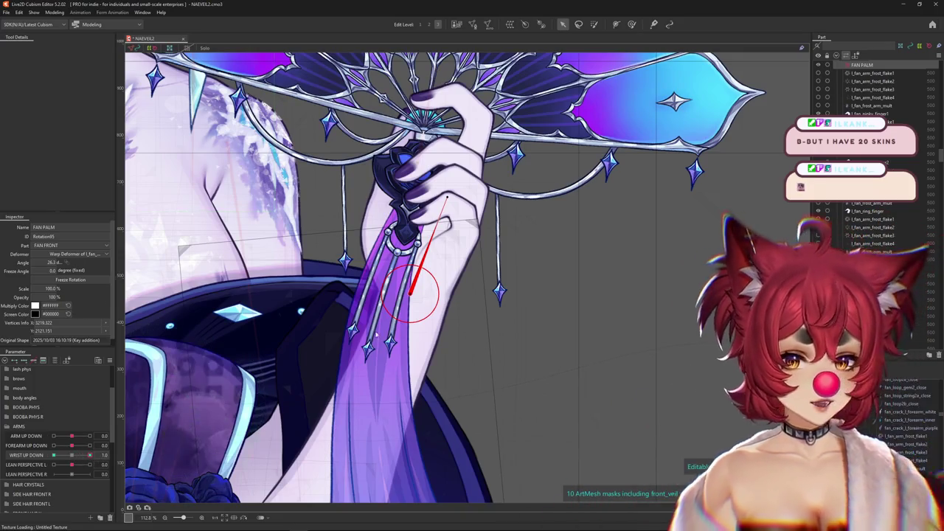
pyautogui.scroll(-5, 506, 342)
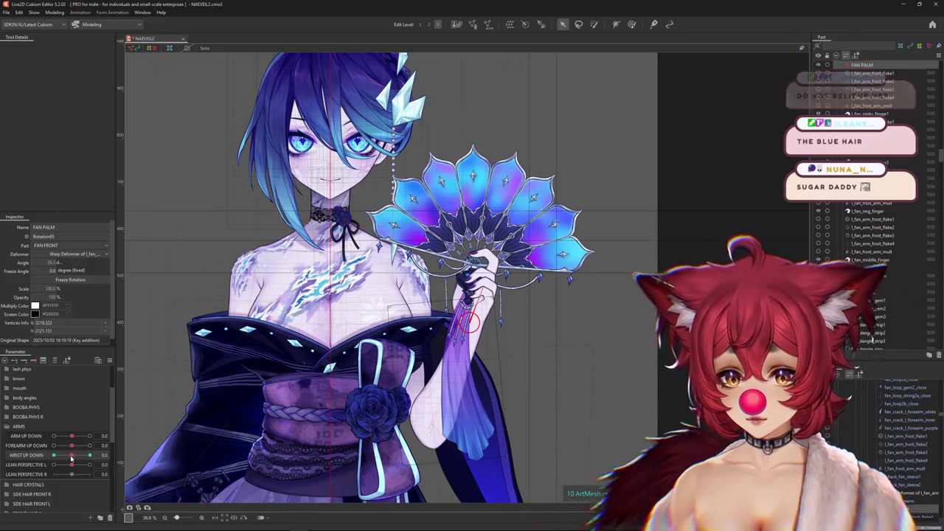
pyautogui.scroll(3, 486, 291)
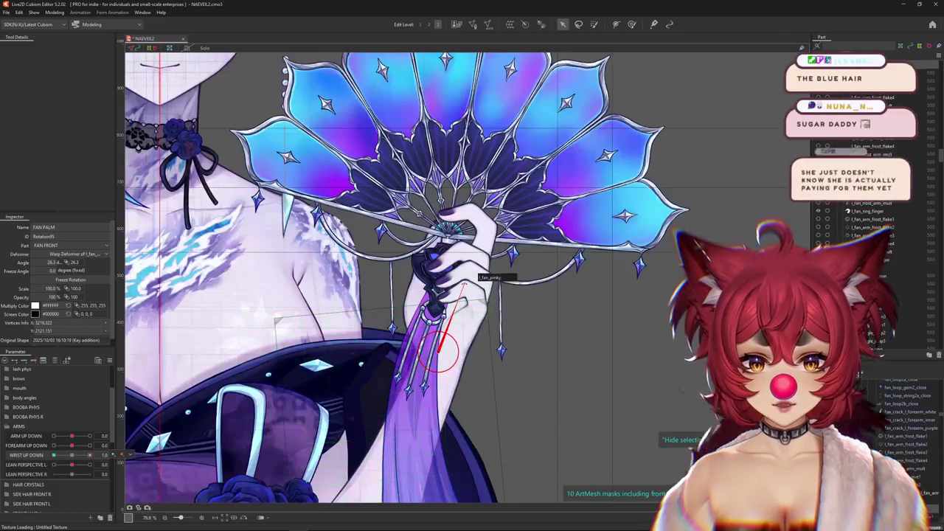
pyautogui.moveTo(476, 294); pyautogui.dragTo(533, 267)
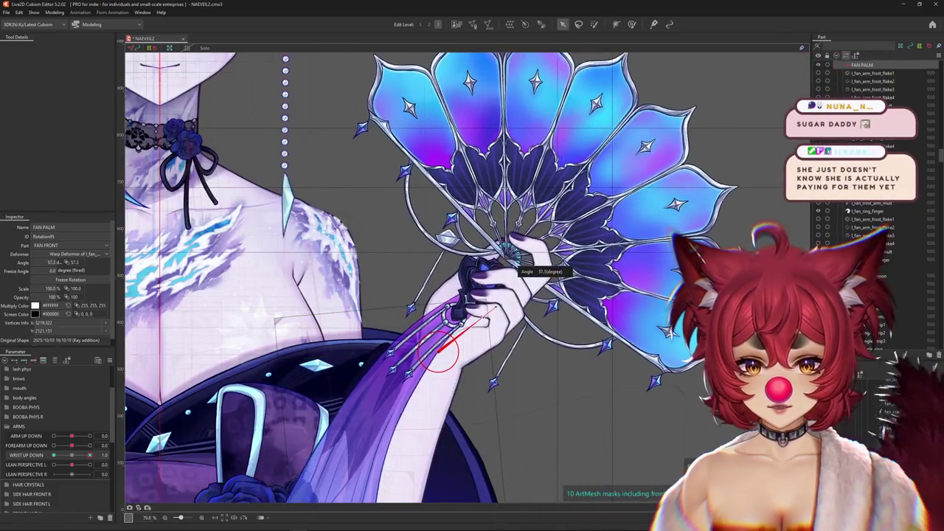
pyautogui.moveTo(79, 454); pyautogui.dragTo(90, 455)
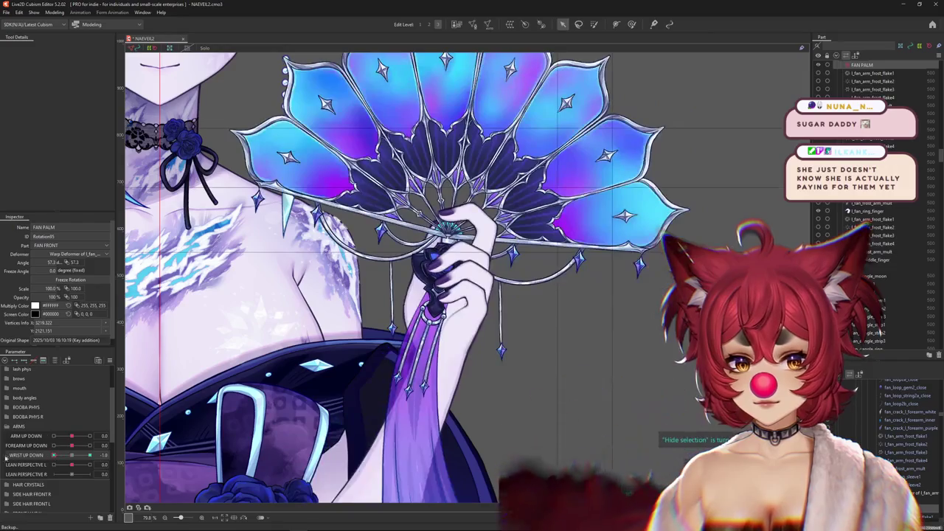
# Step: Raise WRIST UP DOWN, rotate the fan palm, and open Modeling > Physics Settings
pyautogui.scroll(-2, 484, 245)
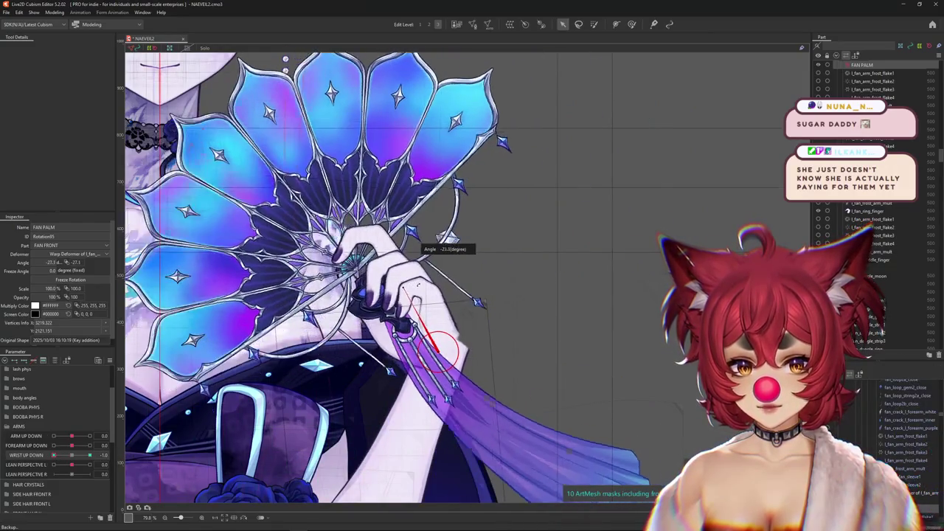
pyautogui.scroll(-3, 369, 295)
pyautogui.moveTo(70, 459)
pyautogui.mouseDown()
pyautogui.moveTo(154, 439)
pyautogui.moveTo(45, 414)
pyautogui.mouseUp()
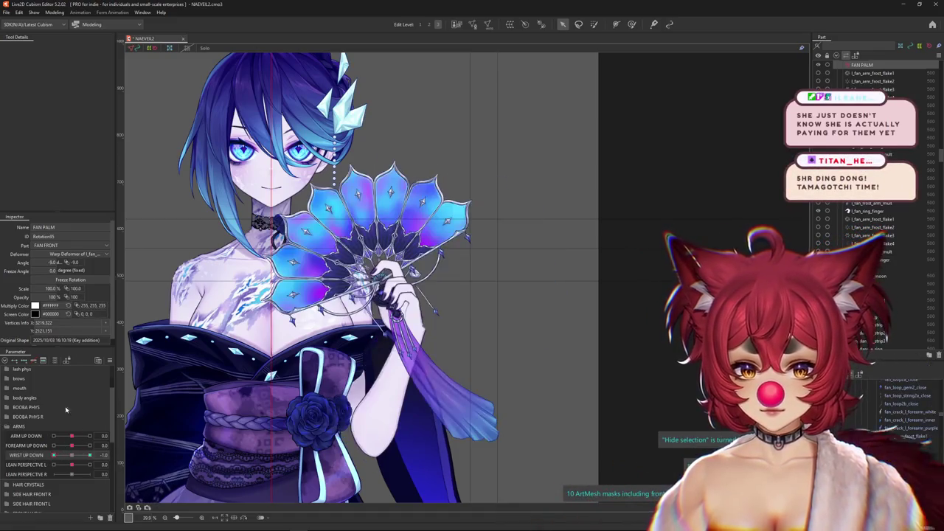
pyautogui.moveTo(404, 288); pyautogui.dragTo(433, 259)
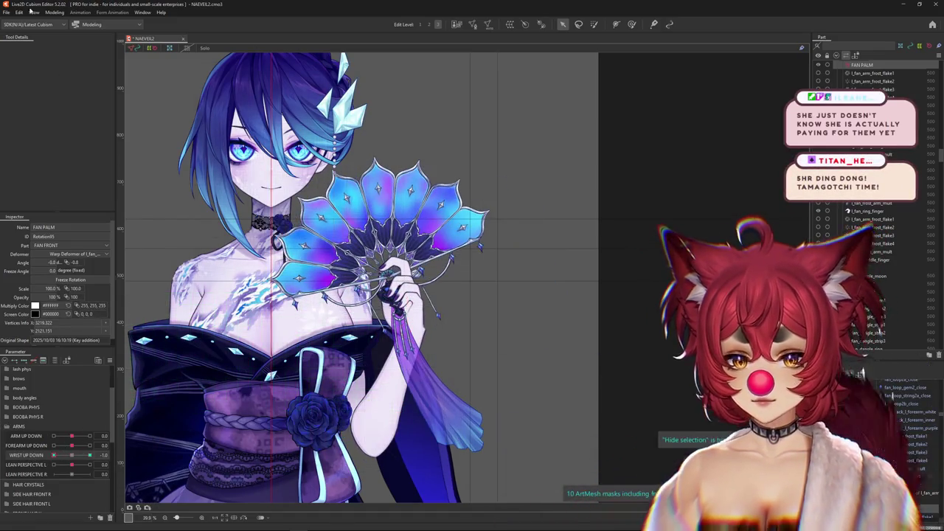
pyautogui.click(55, 13)
pyautogui.click(69, 176)
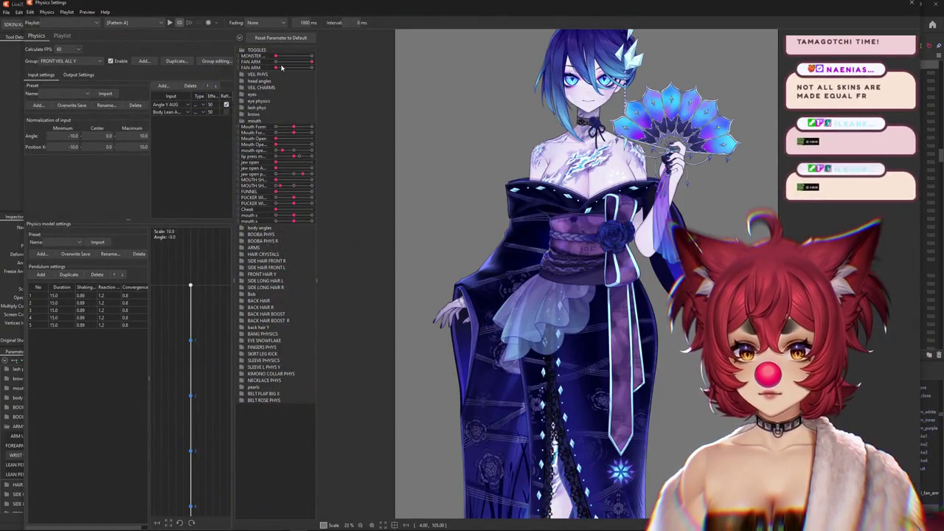
# Step: Close Physics Settings, set WRIST UP DOWN to 1.0 and bring up its slider options
pyautogui.scroll(5, 413, 269)
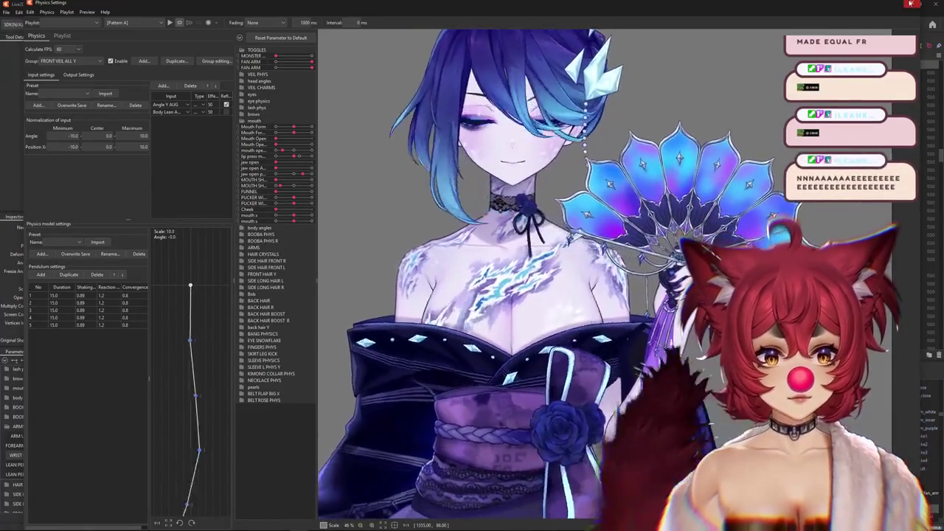
pyautogui.press('Escape')
pyautogui.moveTo(76, 457); pyautogui.dragTo(89, 457)
pyautogui.rightClick(124, 453)
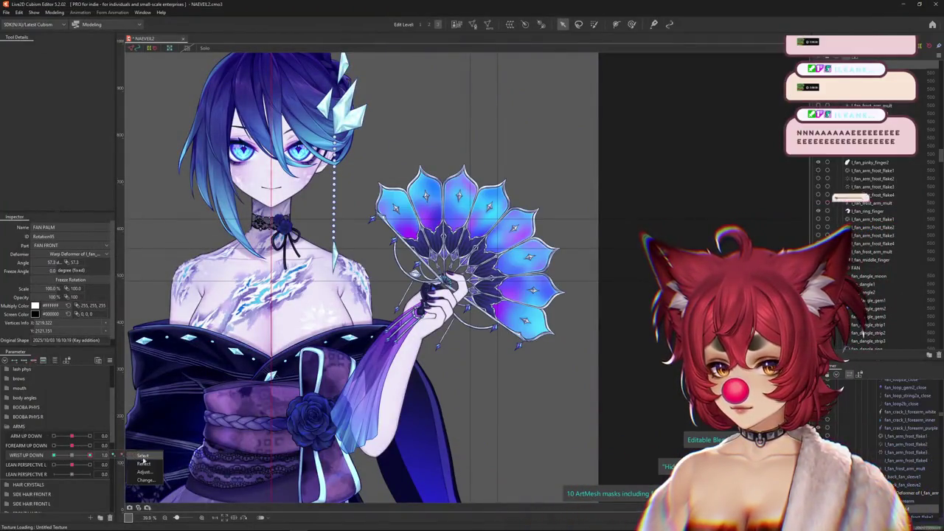
# Step: Lower WRIST UP DOWN to rotate the fan back and hide the selection outlines
pyautogui.moveTo(89, 456); pyautogui.dragTo(10, 455)
pyautogui.scroll(3, 442, 298)
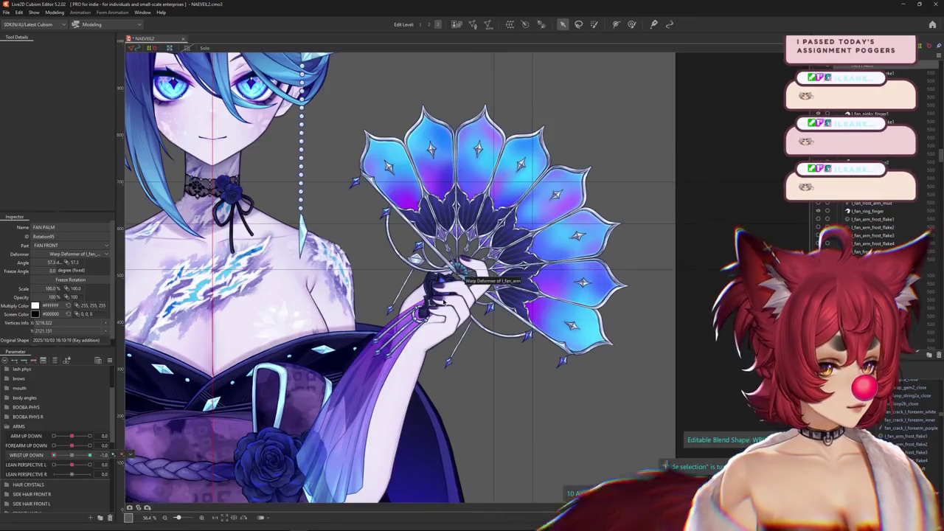
pyautogui.hotkey('ctrl', 'h')
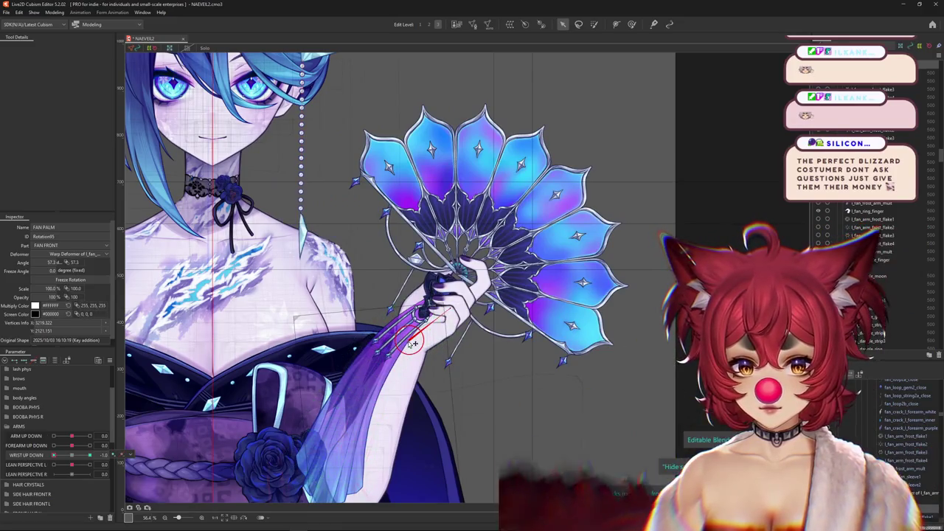
# Step: Push WRIST UP DOWN to its maximum and reopen the Physics Settings preview
pyautogui.click(79, 457)
pyautogui.moveTo(79, 458); pyautogui.dragTo(90, 455)
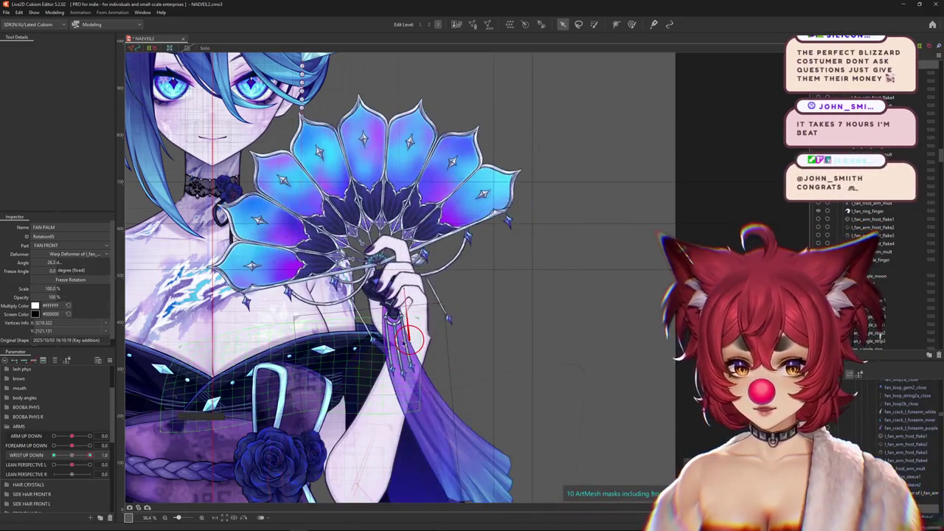
pyautogui.scroll(1, 399, 280)
pyautogui.click(54, 13)
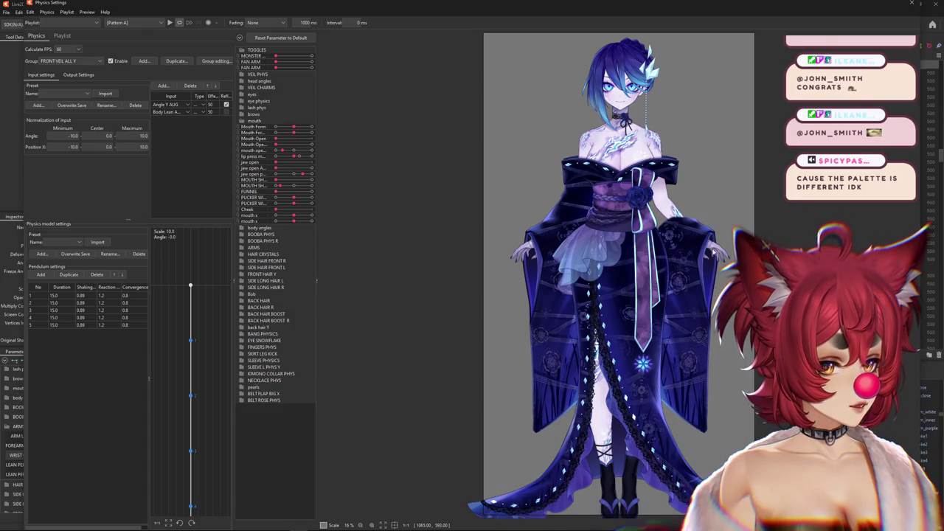
# Step: Switch on FAN ARM in the physics preview and drag the model to test the lean
pyautogui.scroll(-2, 713, 252)
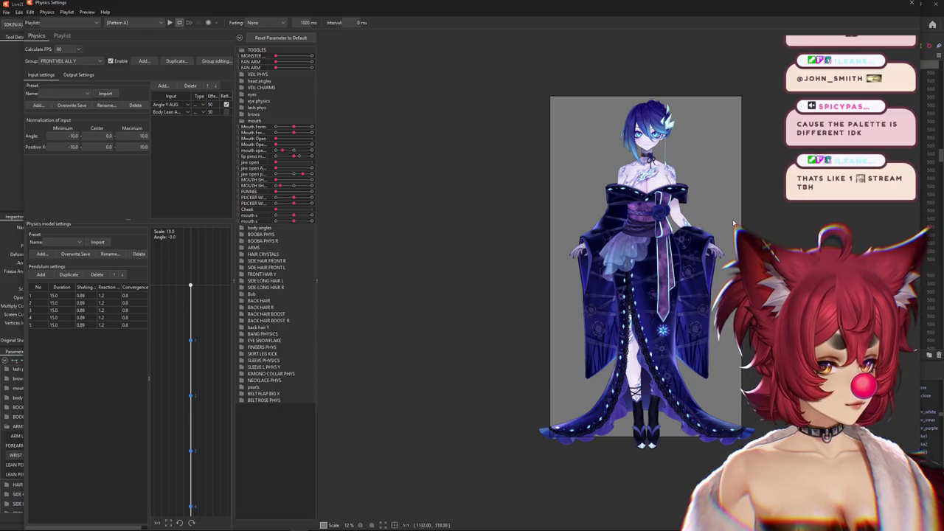
pyautogui.scroll(2, 704, 151)
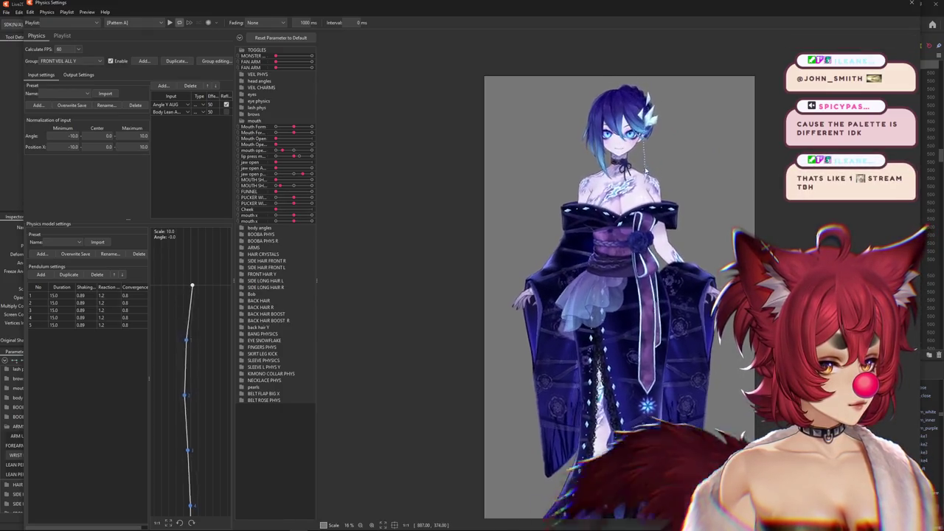
pyautogui.scroll(1, 645, 171)
pyautogui.scroll(1, 642, 221)
pyautogui.scroll(1, 642, 253)
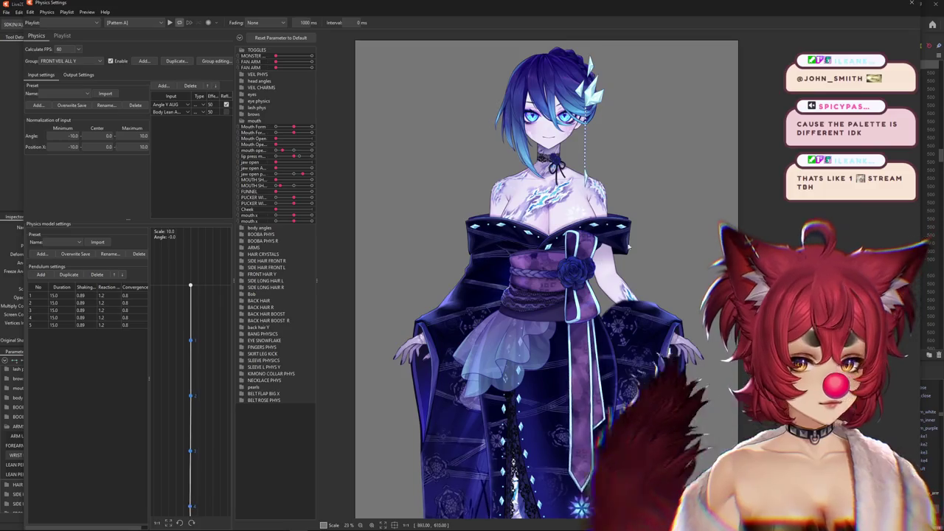
pyautogui.moveTo(642, 253); pyautogui.dragTo(421, 73)
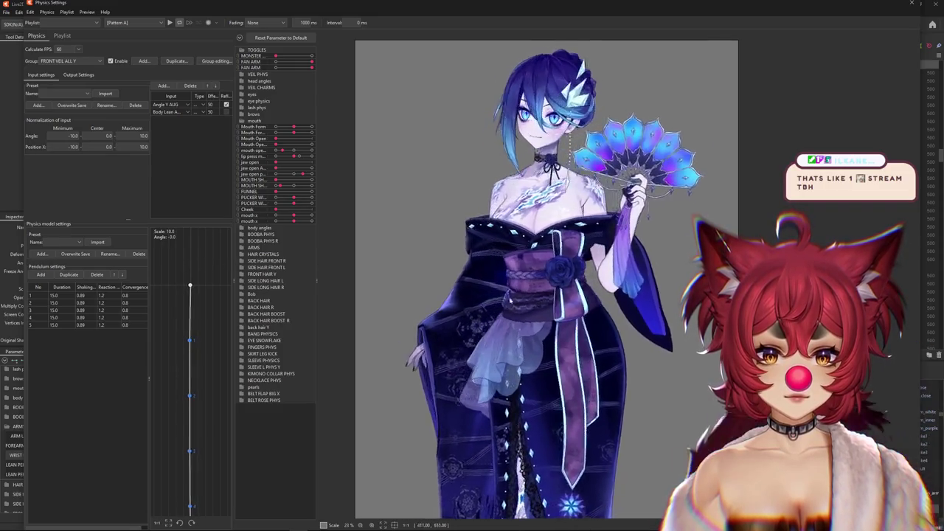
pyautogui.moveTo(507, 293); pyautogui.dragTo(629, 367)
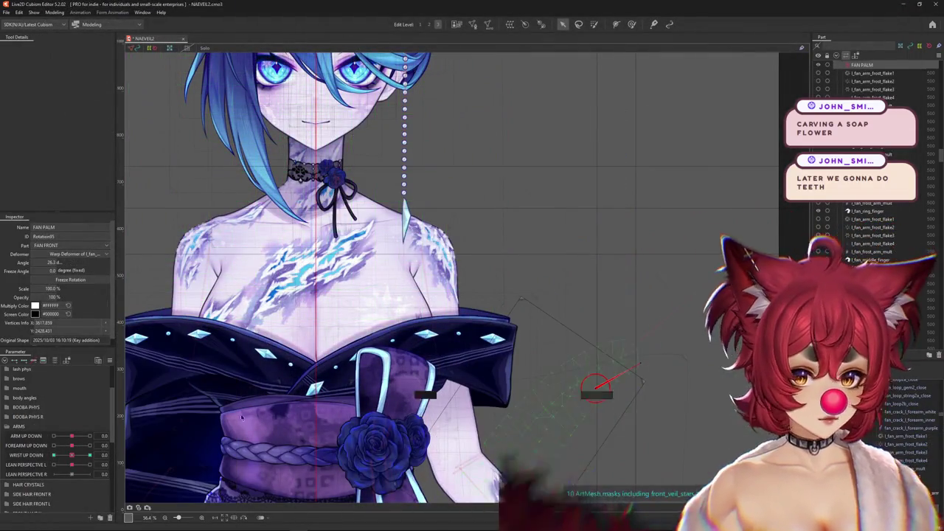
# Step: Expand TOGGLES, select the FOREARM L deformer and list only its parameters
pyautogui.scroll(2, 53, 405)
pyautogui.click(7, 371)
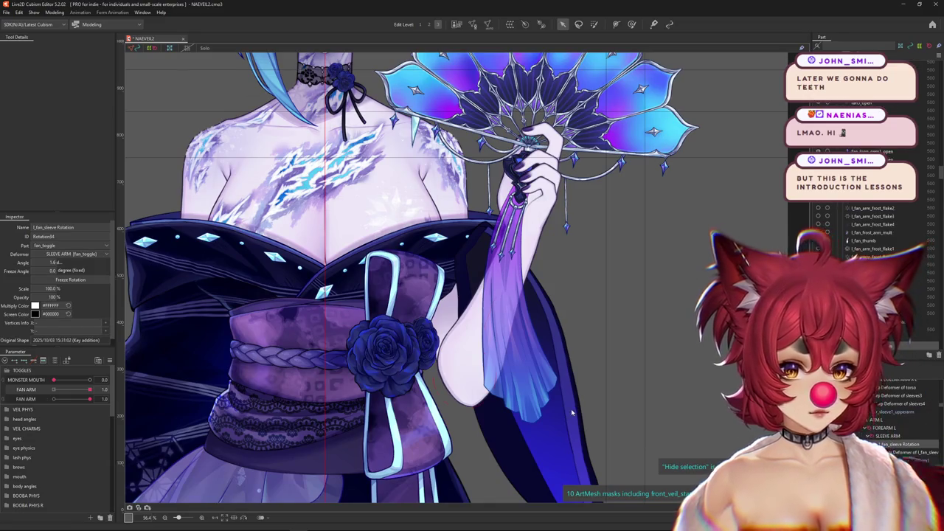
pyautogui.scroll(-2, 598, 413)
pyautogui.moveTo(563, 415); pyautogui.dragTo(522, 334)
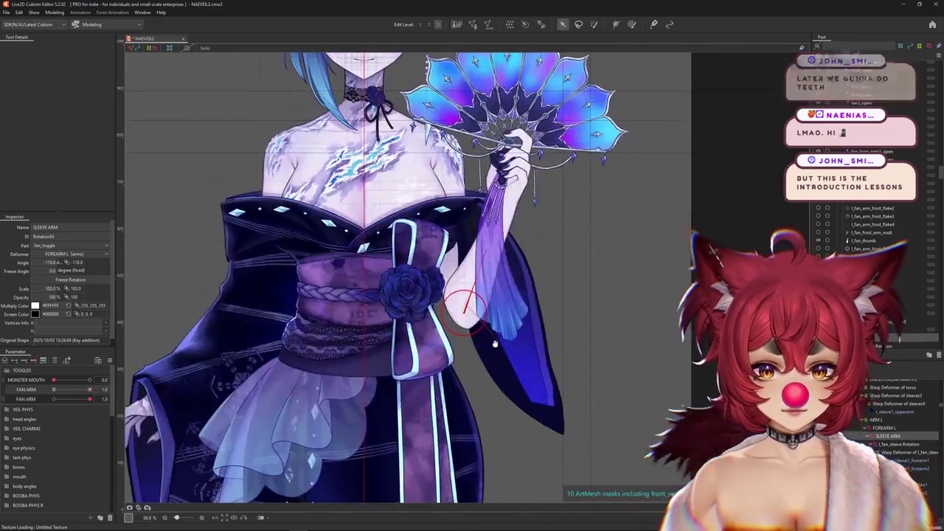
pyautogui.click(54, 361)
pyautogui.click(55, 361)
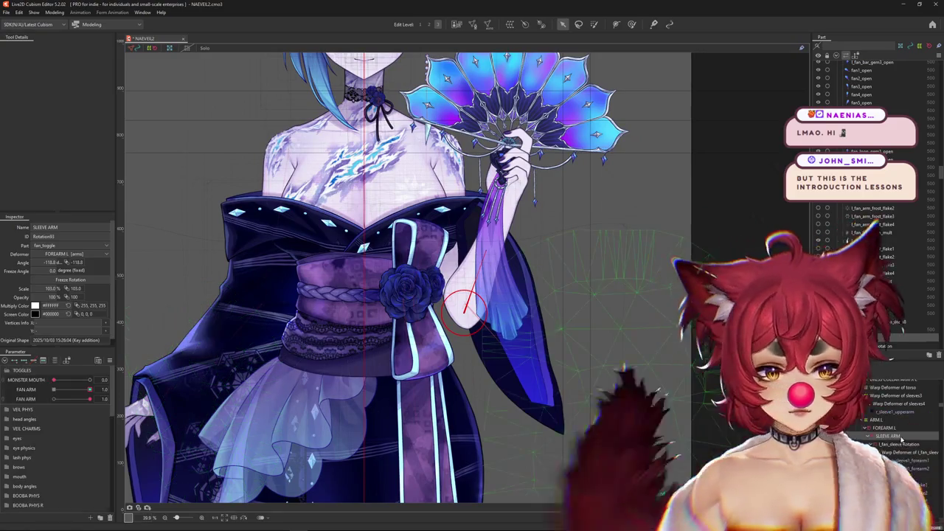
pyautogui.click(872, 429)
pyautogui.click(56, 360)
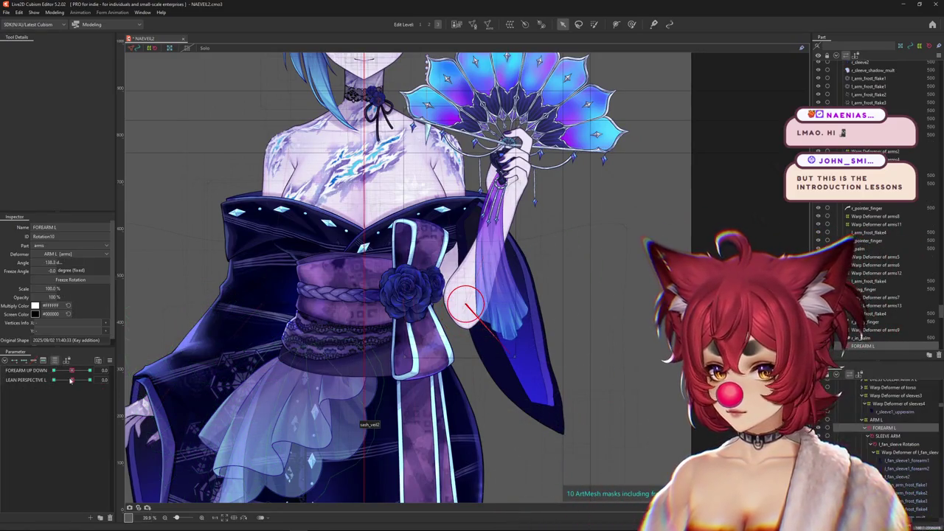
# Step: Test LEAN PERSPECTIVE L at -1 and adjust the forearm rotation for the leaned pose
pyautogui.moveTo(69, 380); pyautogui.dragTo(75, 383)
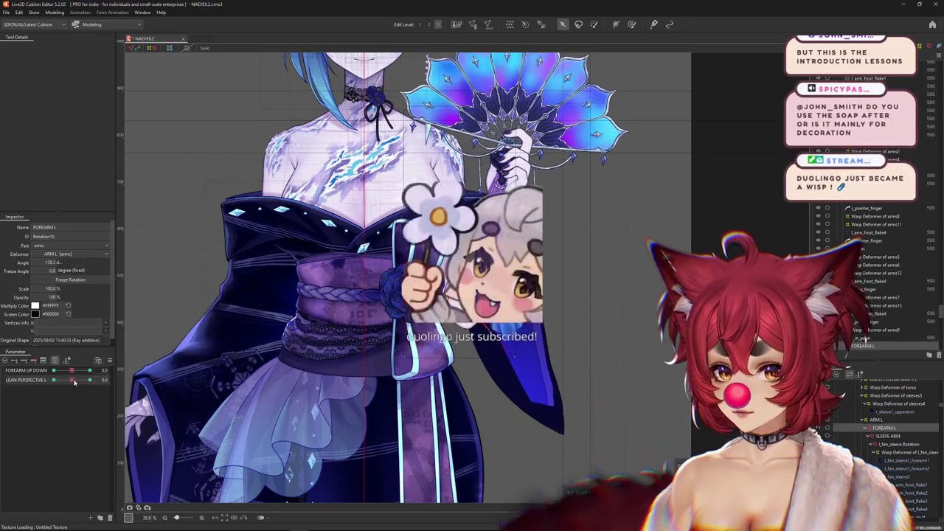
pyautogui.click(113, 380)
pyautogui.press('Escape')
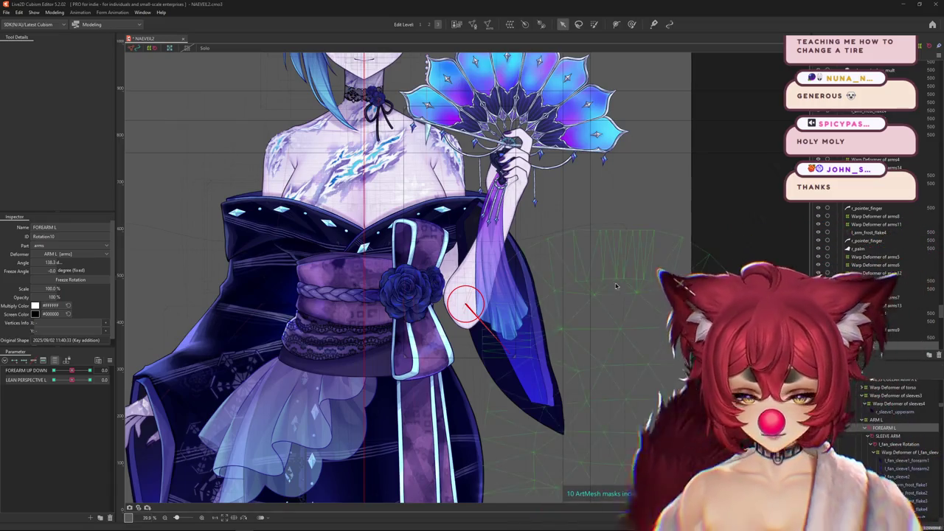
pyautogui.moveTo(72, 380); pyautogui.dragTo(53, 380)
pyautogui.moveTo(112, 381)
pyautogui.mouseDown()
pyautogui.moveTo(38, 381)
pyautogui.moveTo(73, 384)
pyautogui.mouseUp()
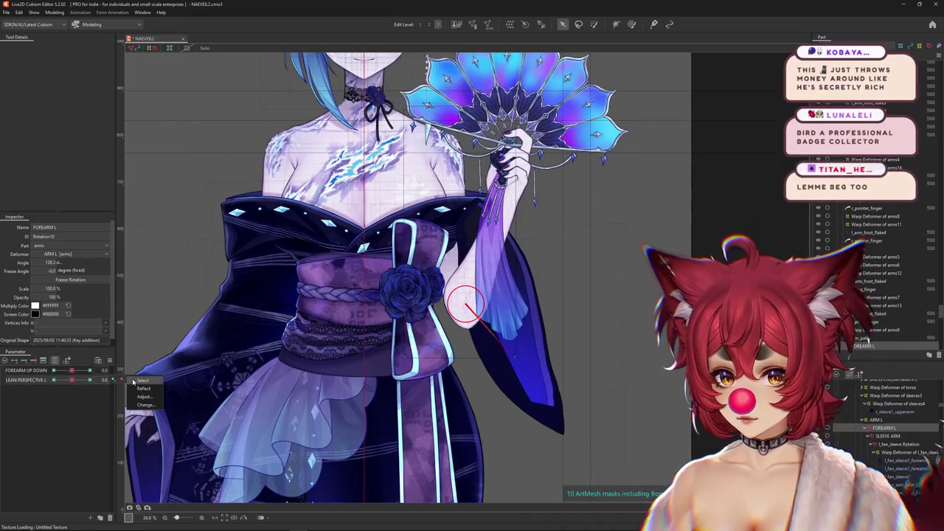
pyautogui.rightClick(112, 382)
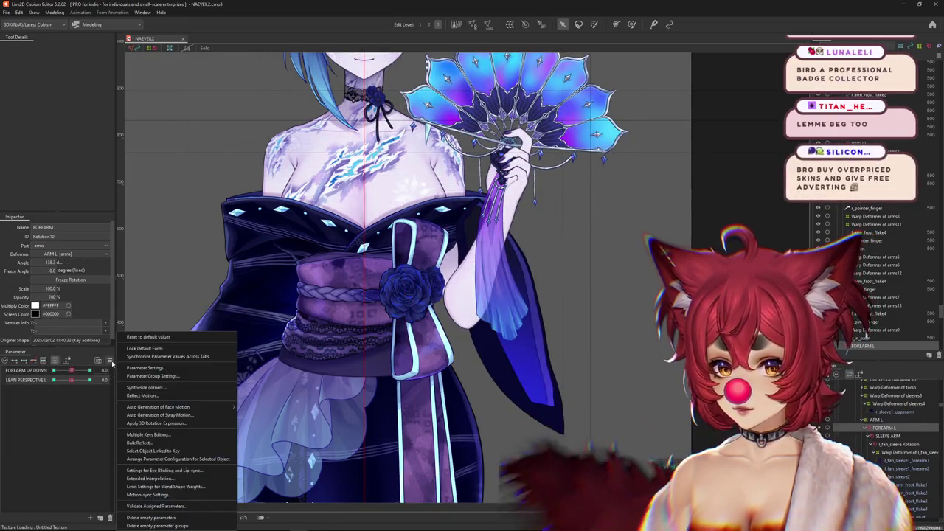
# Step: Open blend-shape weight limits for FOREARM UP DOWN, browse its parameter list, then bring up the Twitch window
pyautogui.click(181, 489)
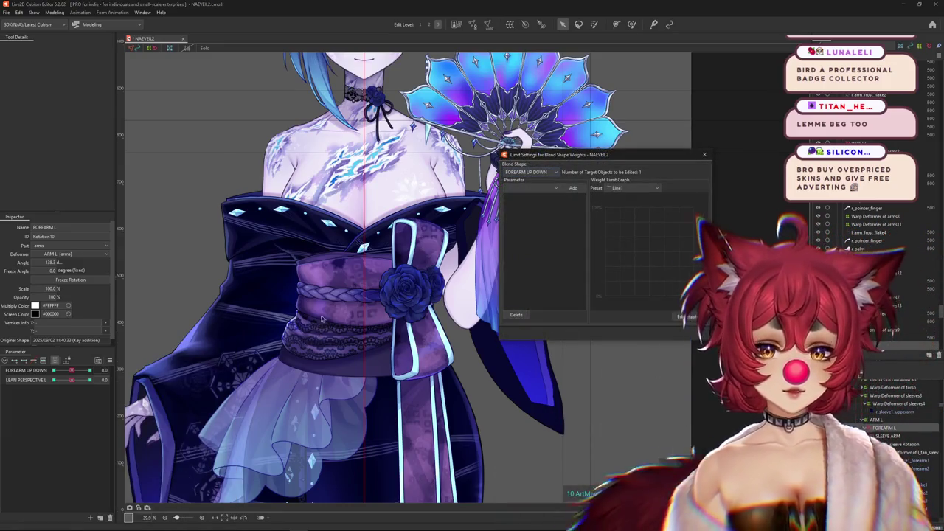
pyautogui.moveTo(560, 155); pyautogui.dragTo(392, 157)
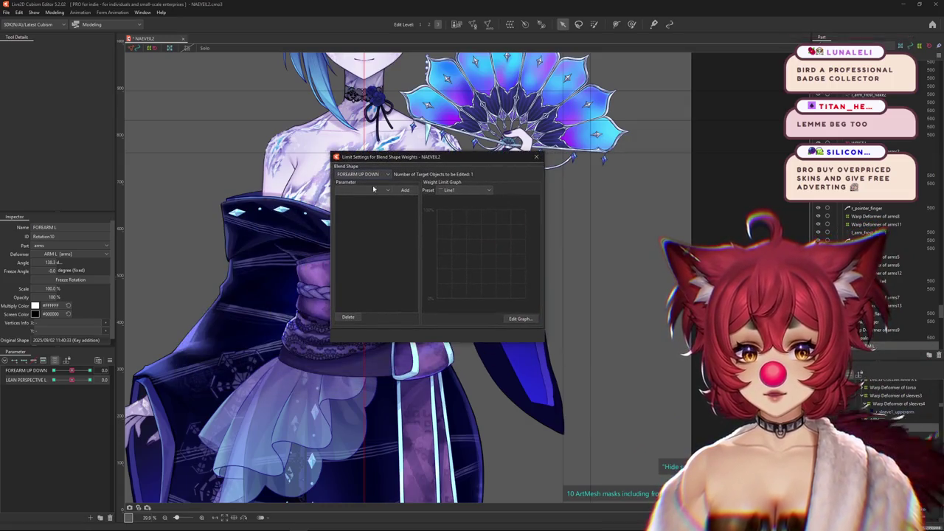
pyautogui.click(362, 191)
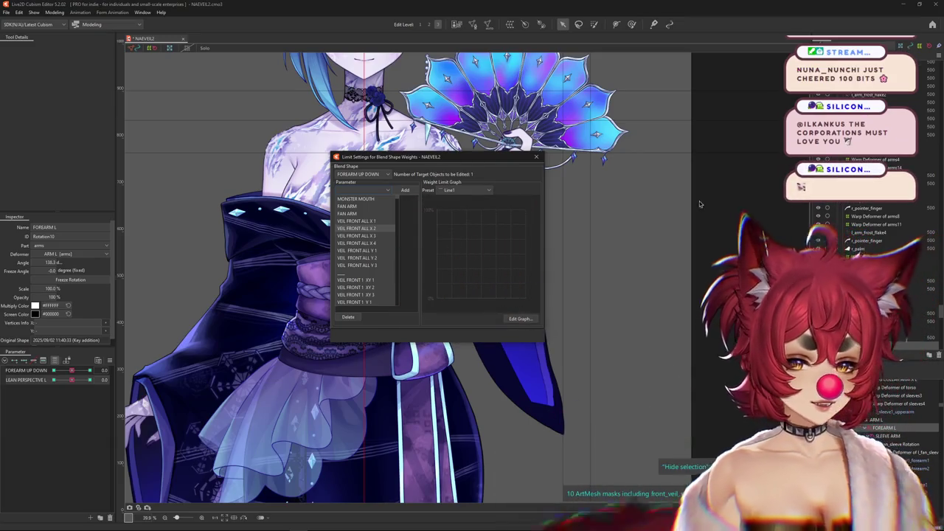
pyautogui.scroll(-10, 381, 236)
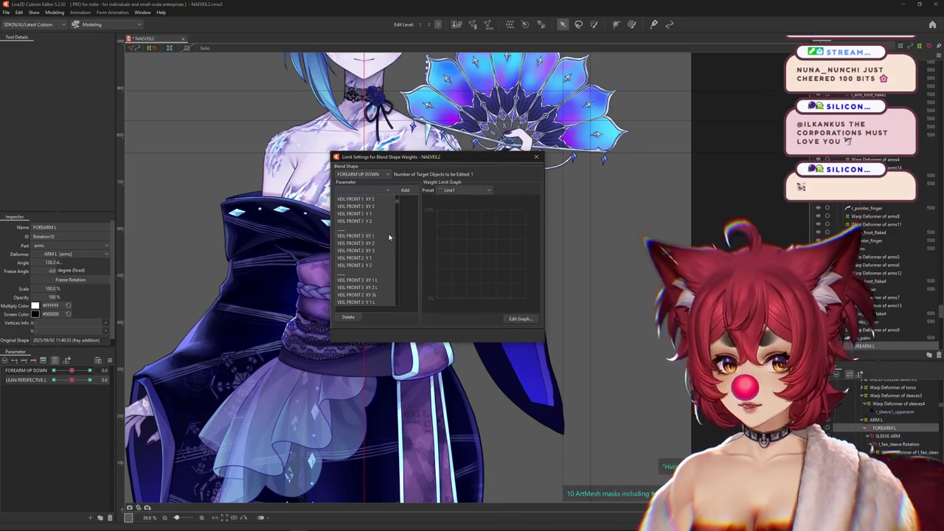
pyautogui.scroll(10, 398, 222)
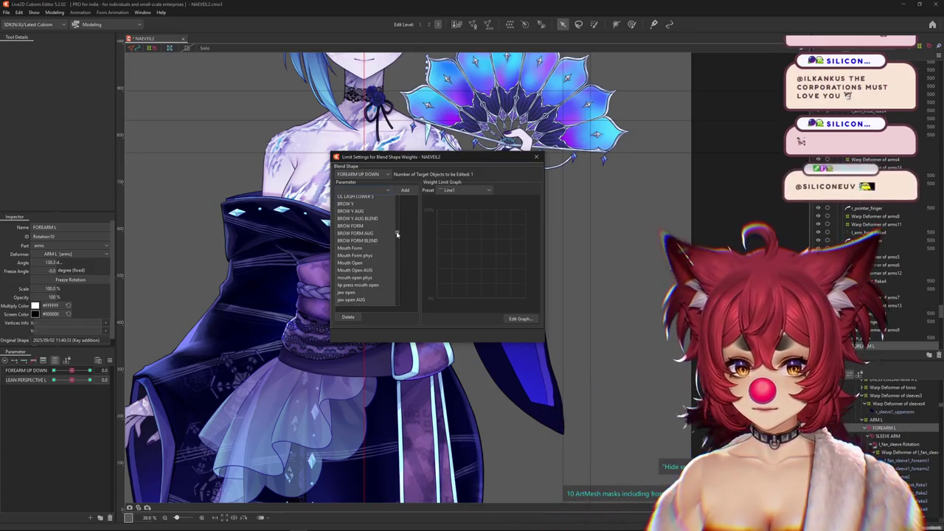
pyautogui.scroll(5, 396, 231)
pyautogui.moveTo(396, 231)
pyautogui.mouseDown()
pyautogui.moveTo(400, 221)
pyautogui.moveTo(404, 269)
pyautogui.mouseUp()
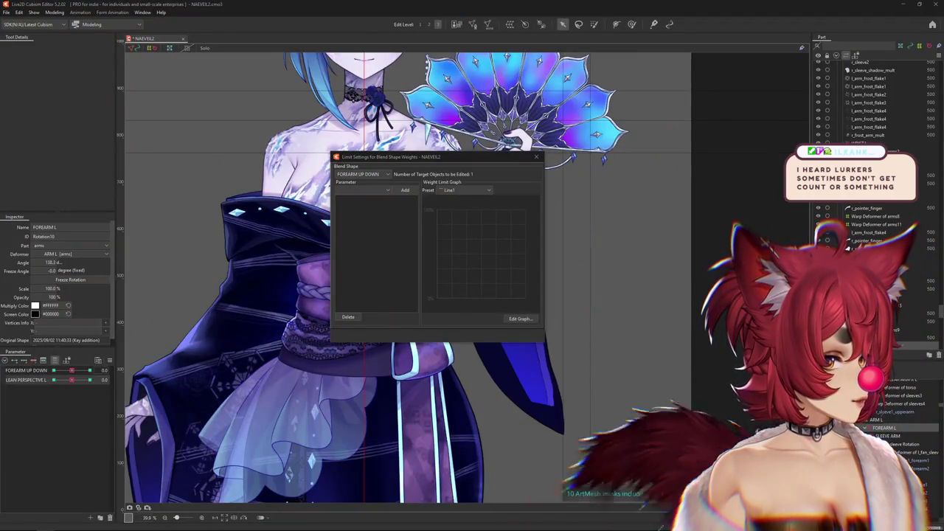
pyautogui.moveTo(842, 104); pyautogui.dragTo(489, 68)
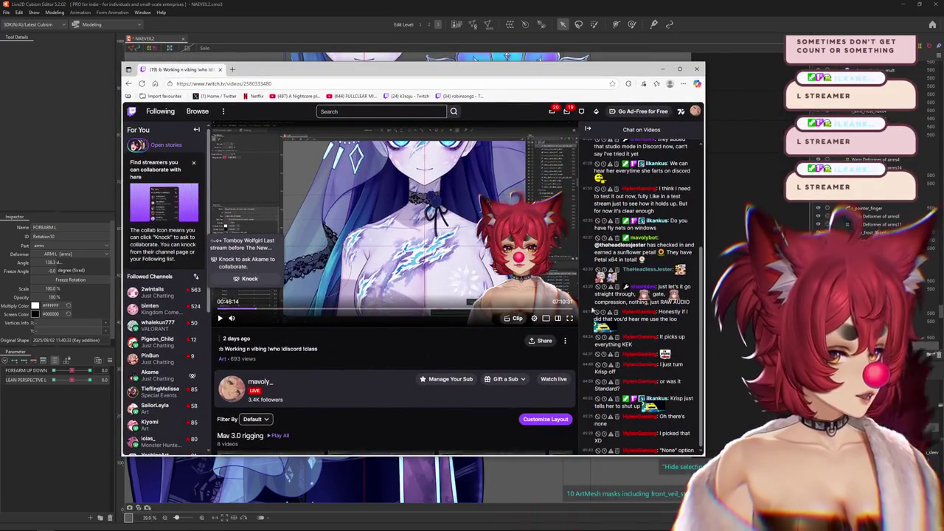
# Step: Watch the Twitch rigging VOD, toggling fullscreen and playback
pyautogui.press('f')
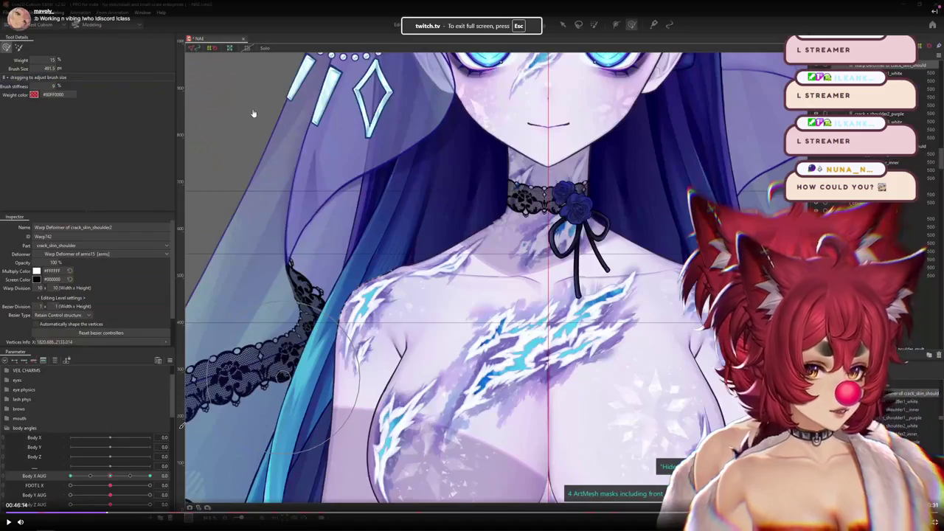
pyautogui.press('Escape')
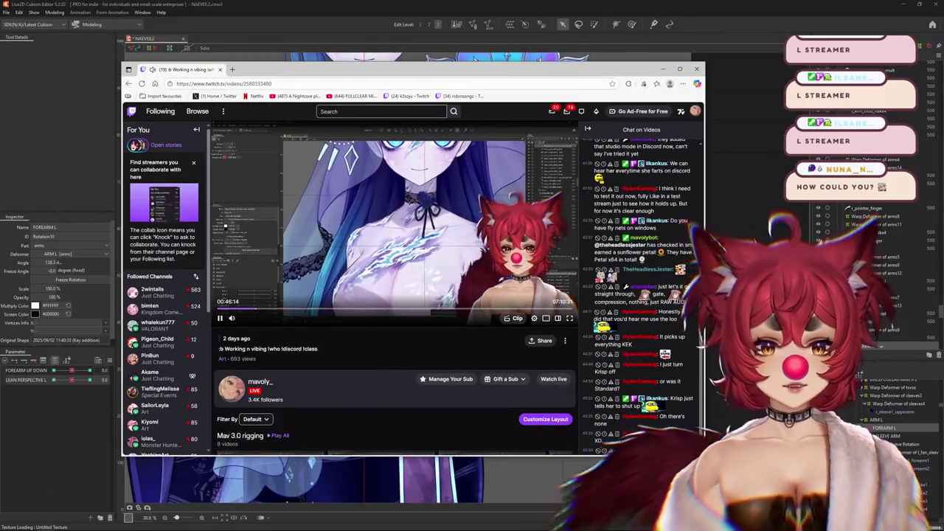
pyautogui.click(219, 318)
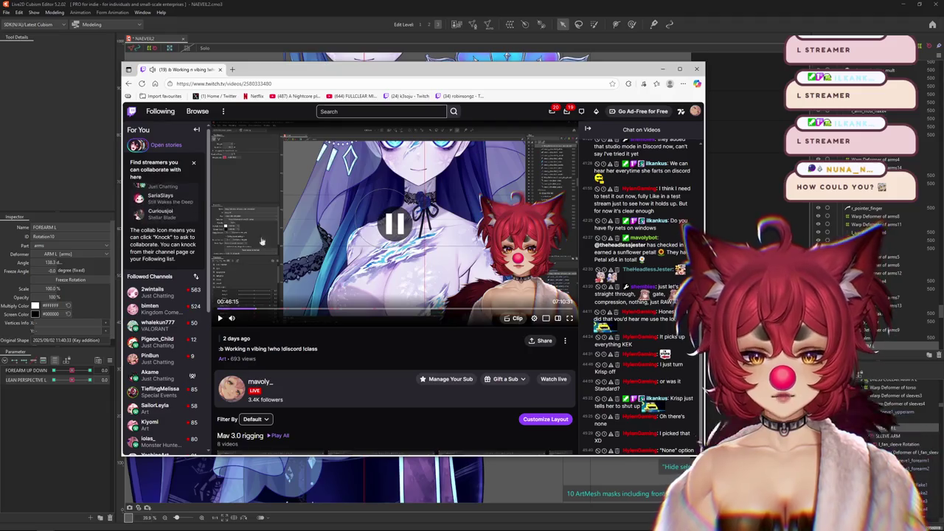
pyautogui.scroll(-1, 175, 193)
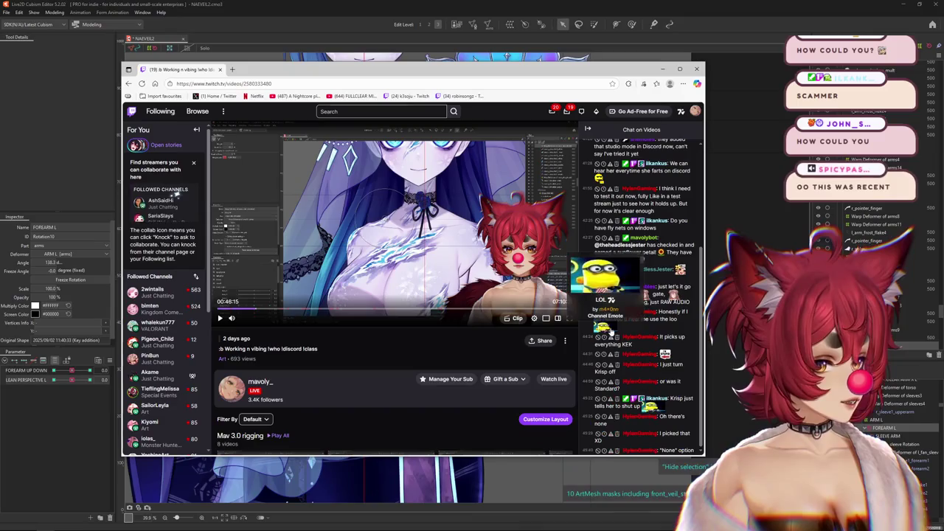
pyautogui.click(569, 318)
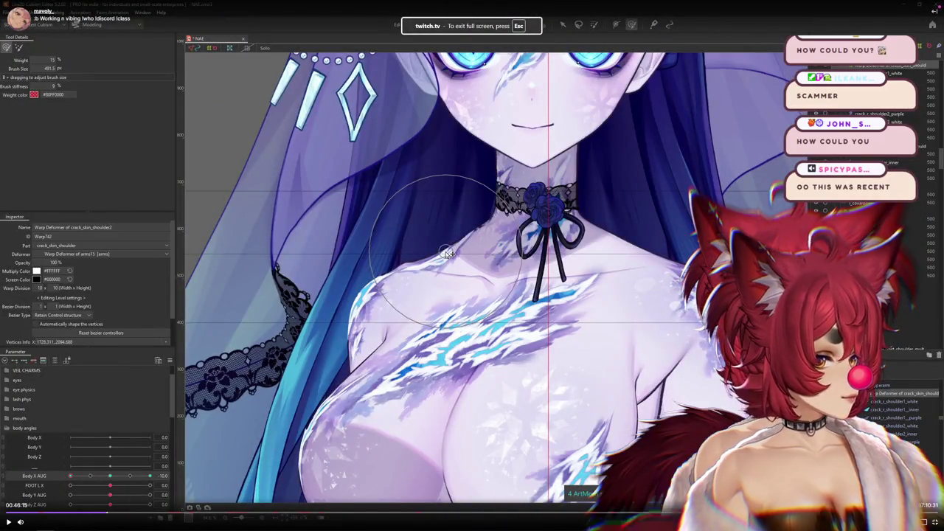
pyautogui.click(448, 253)
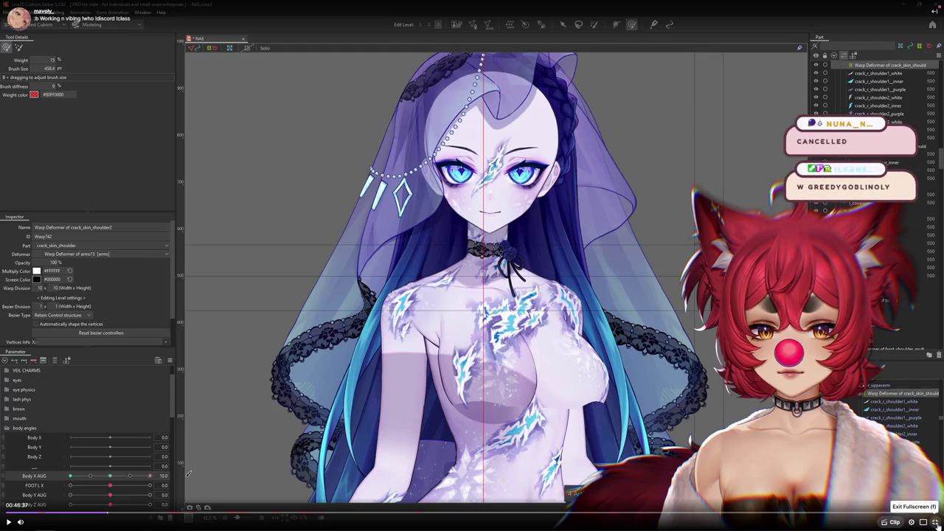
# Step: Leave fullscreen, briefly replay and pause the VOD, then close the Chrome window
pyautogui.click(935, 522)
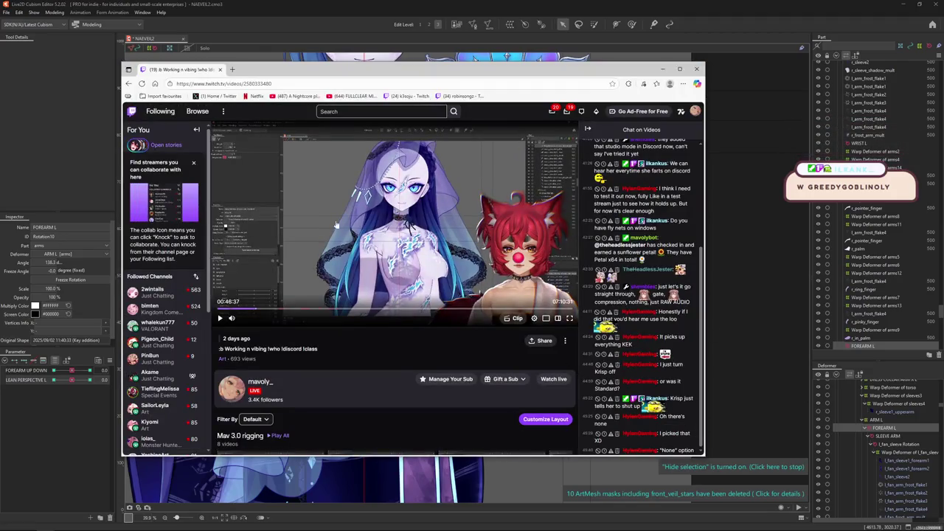
pyautogui.click(219, 319)
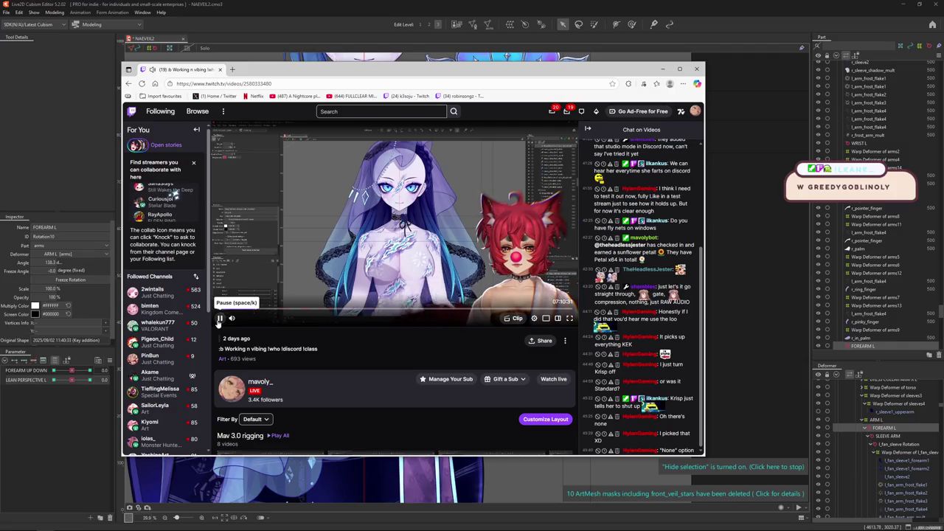
pyautogui.click(219, 318)
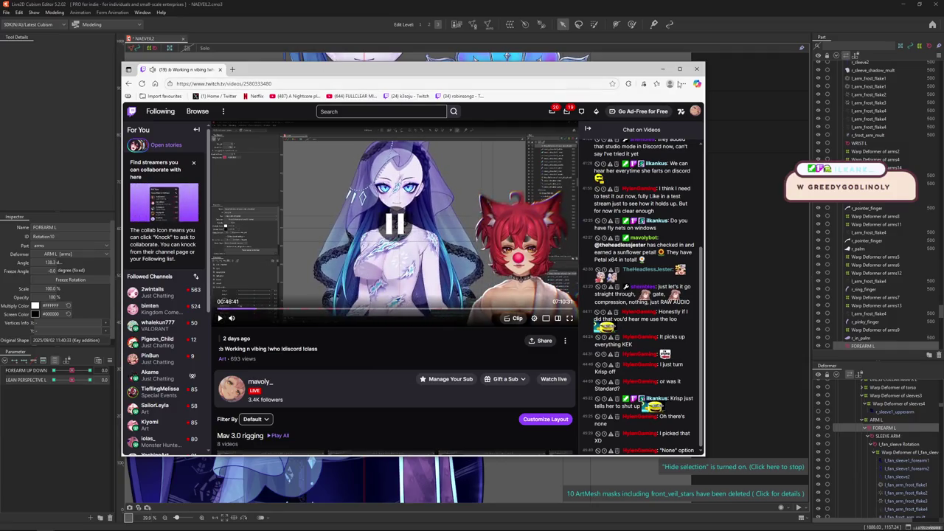
pyautogui.click(699, 69)
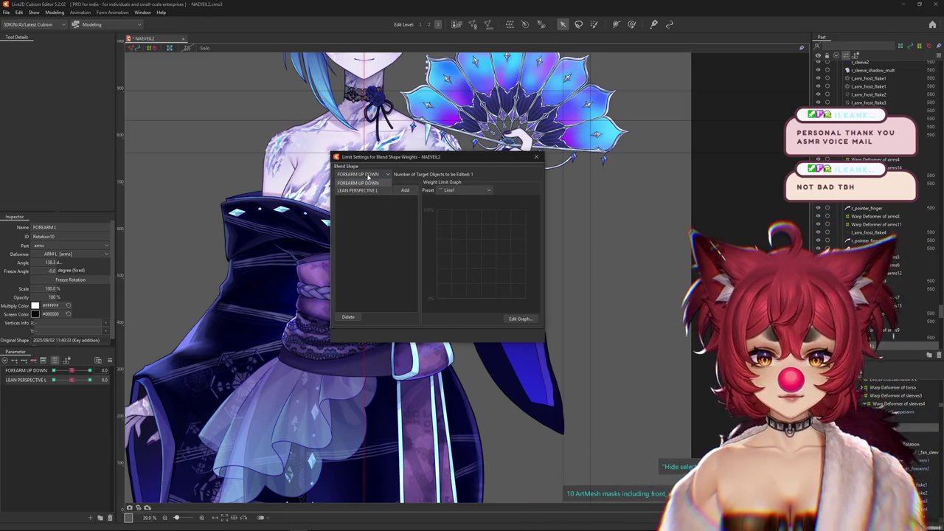
# Step: Pick LEAN PERSPECTIVE L, add FAN ARM as its limit with the Line3 preset, and close the dialog
pyautogui.click(361, 184)
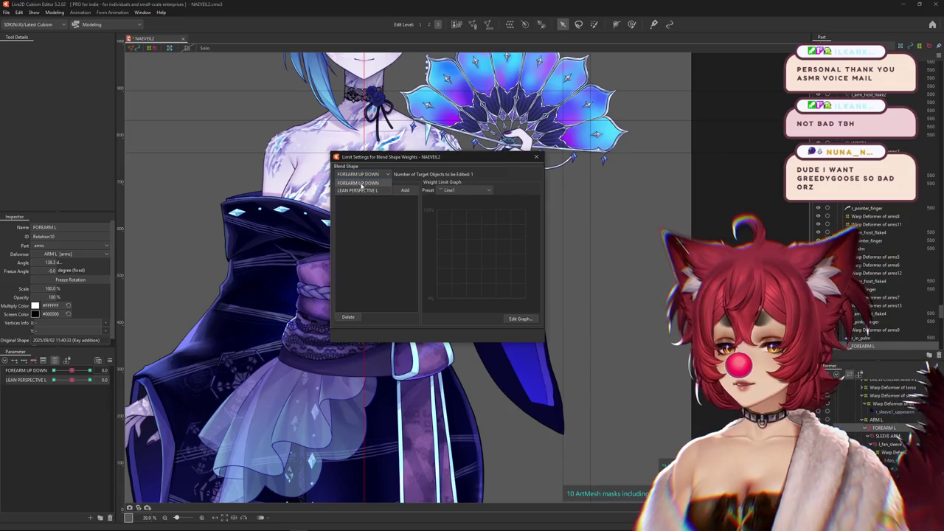
pyautogui.click(357, 191)
pyautogui.click(362, 190)
pyautogui.scroll(-10, 397, 271)
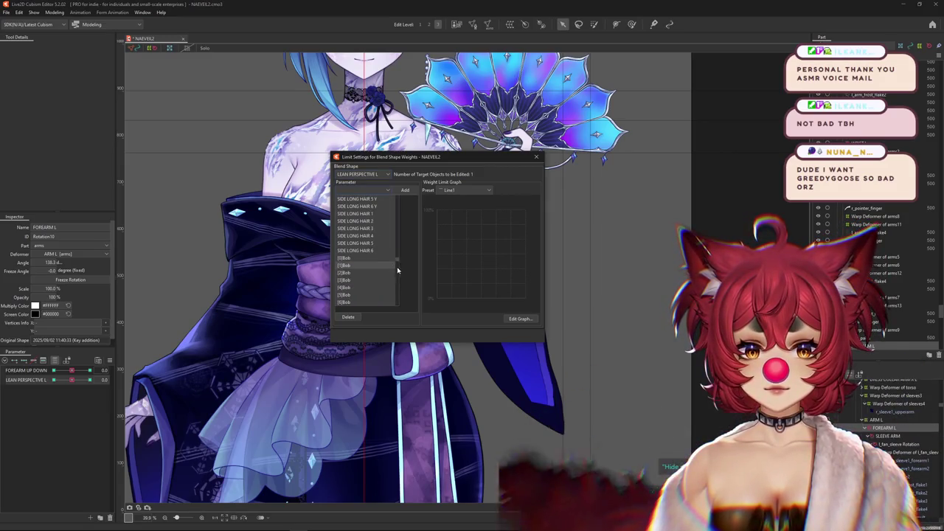
pyautogui.scroll(10, 397, 271)
pyautogui.click(360, 211)
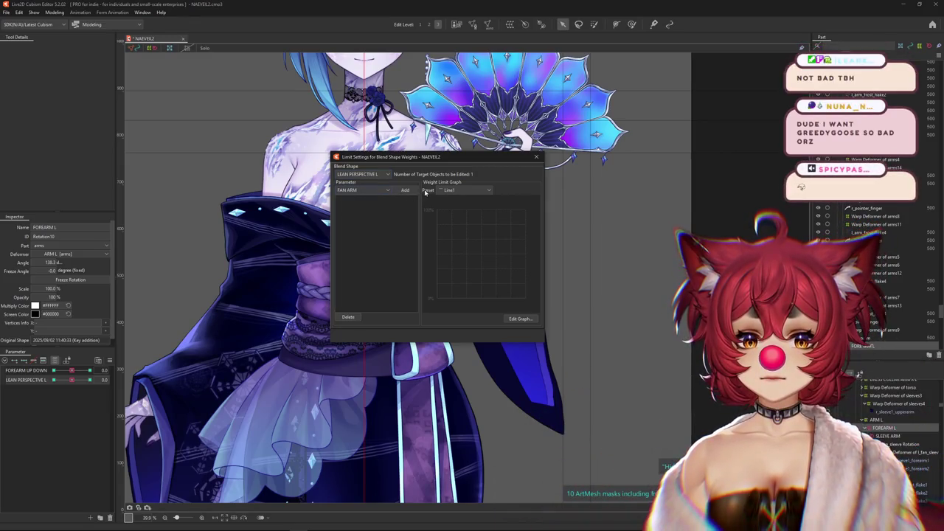
pyautogui.click(450, 213)
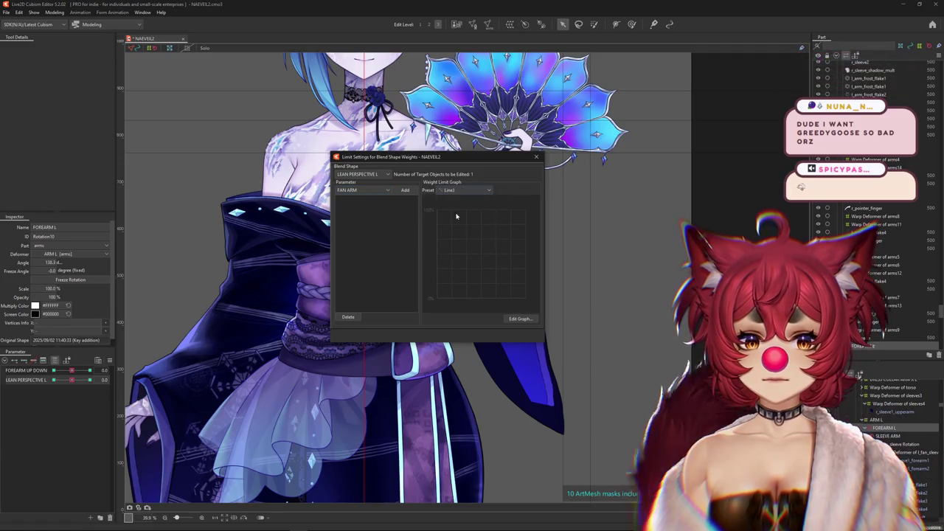
pyautogui.click(405, 190)
pyautogui.click(539, 157)
pyautogui.click(54, 12)
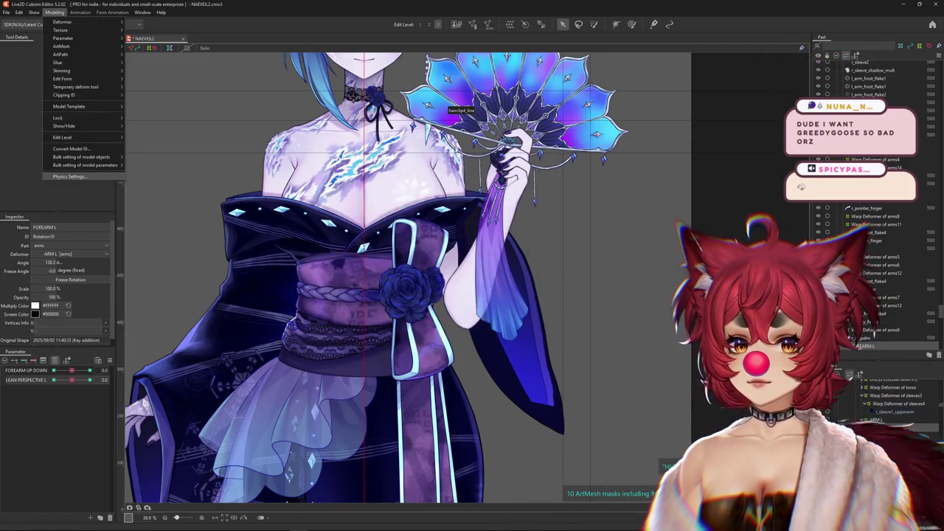
pyautogui.click(70, 177)
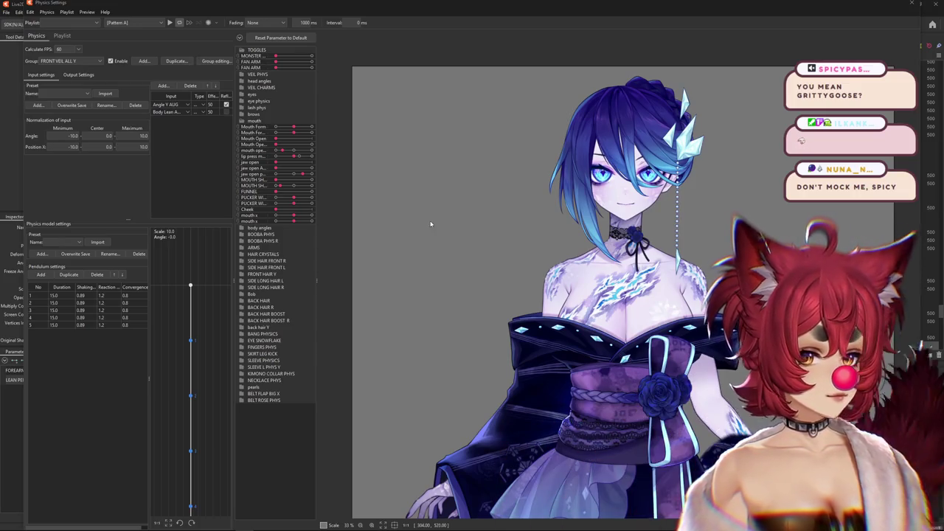
pyautogui.moveTo(431, 224); pyautogui.dragTo(331, 183)
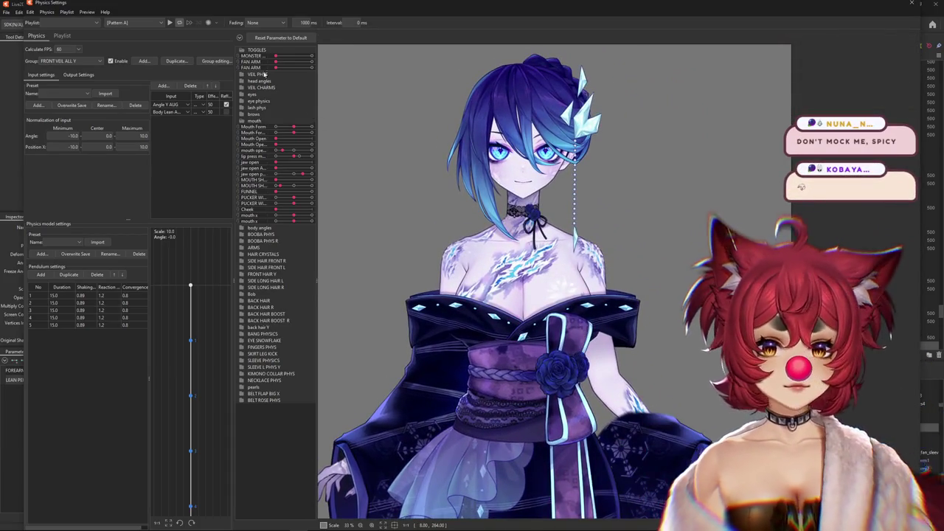
pyautogui.scroll(-2, 554, 296)
pyautogui.scroll(-2, 553, 295)
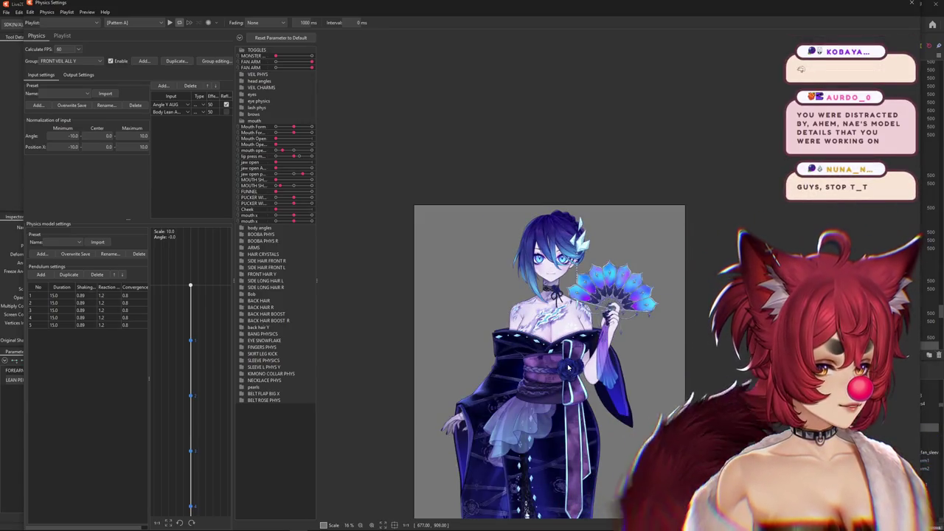
pyautogui.scroll(2, 605, 399)
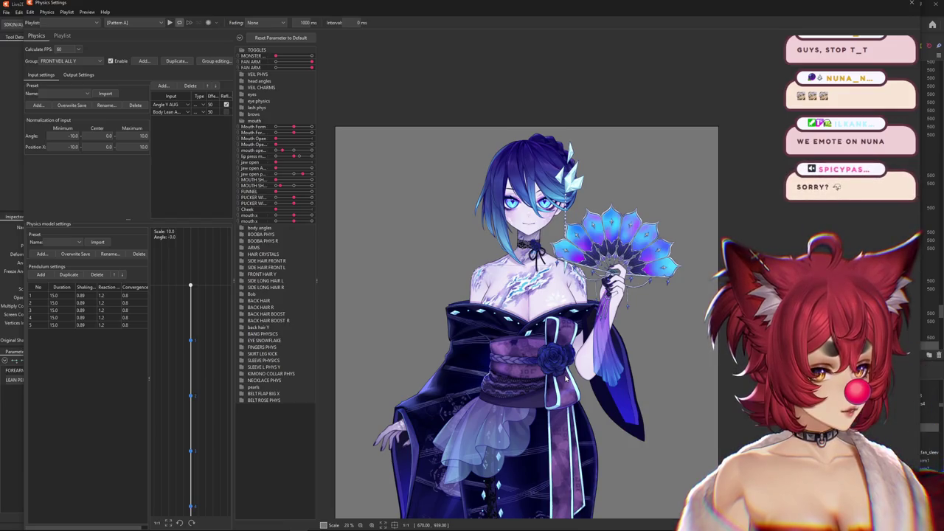
pyautogui.moveTo(567, 378); pyautogui.dragTo(592, 334)
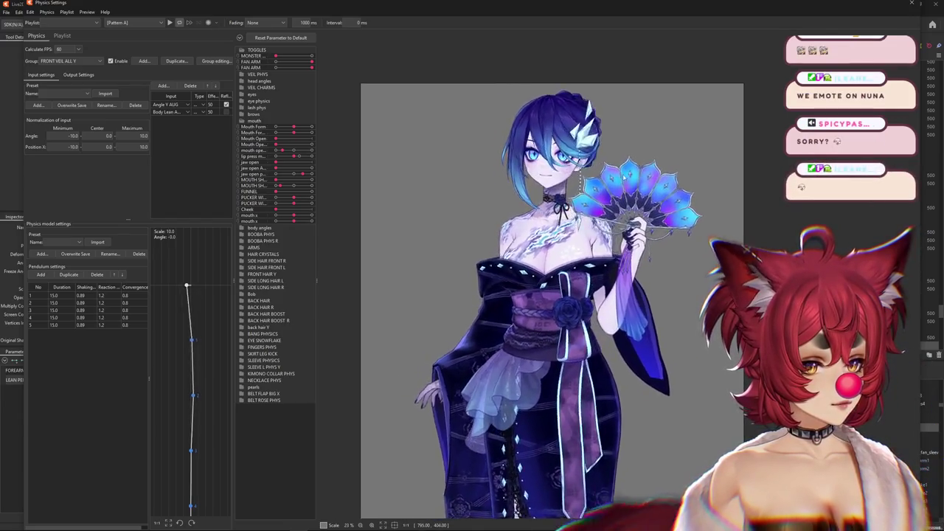
pyautogui.scroll(2, 597, 295)
pyautogui.scroll(-4, 598, 295)
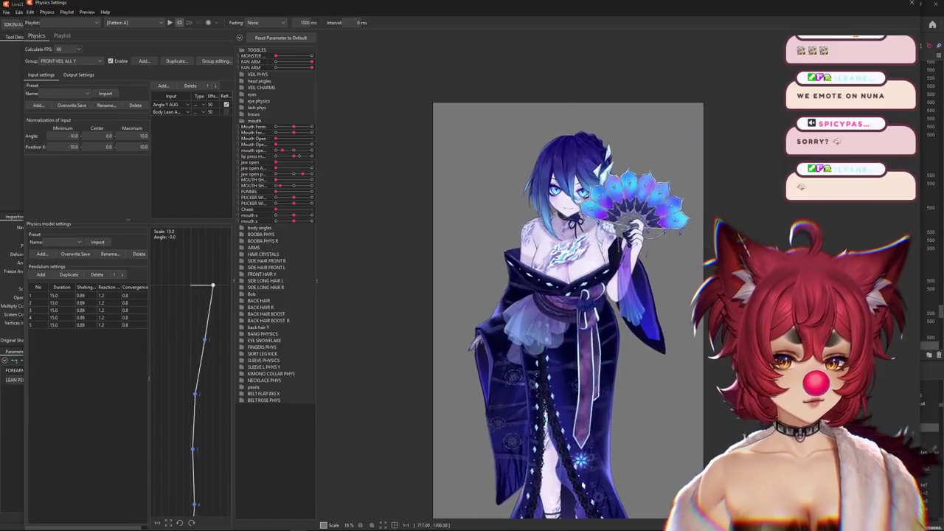
pyautogui.moveTo(638, 520); pyautogui.dragTo(655, 524)
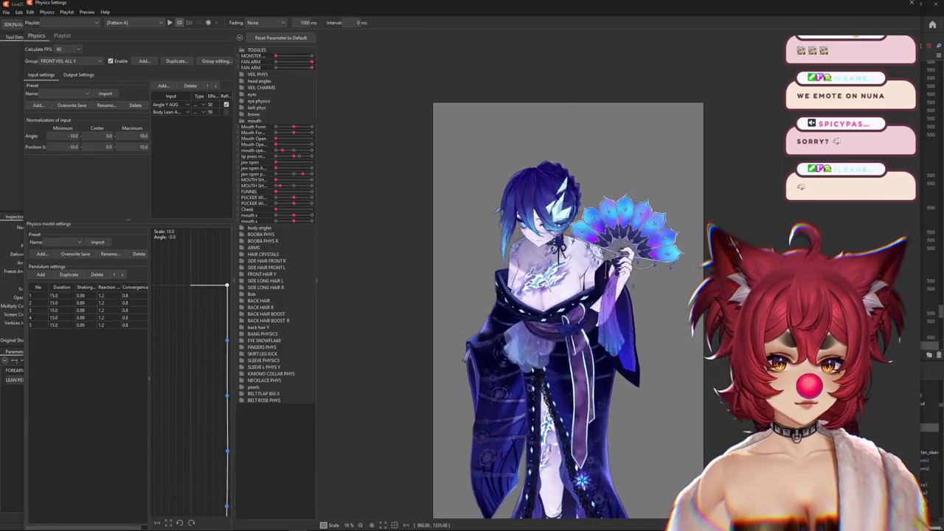
pyautogui.press('Escape')
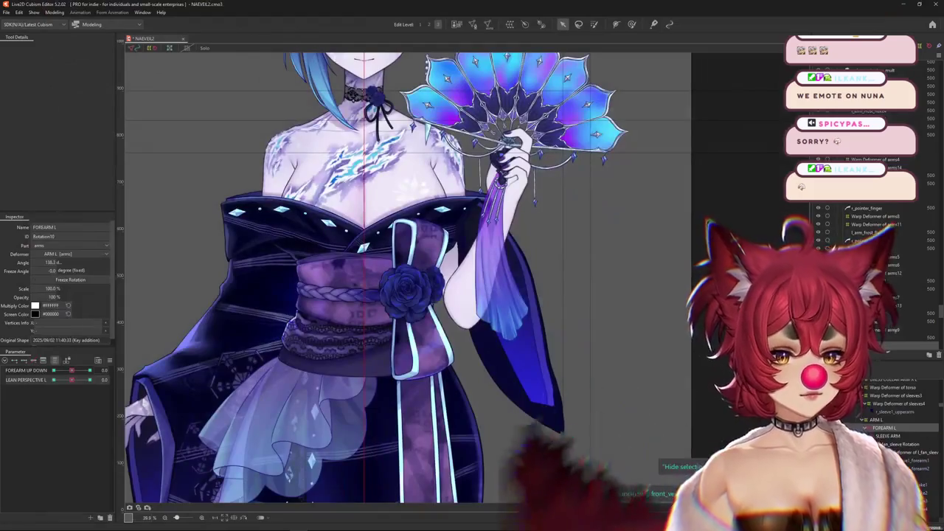
# Step: Select SLEEVE ARM and set Body Lean AUG to 1.0 and Body X AUG to 10
pyautogui.click(885, 436)
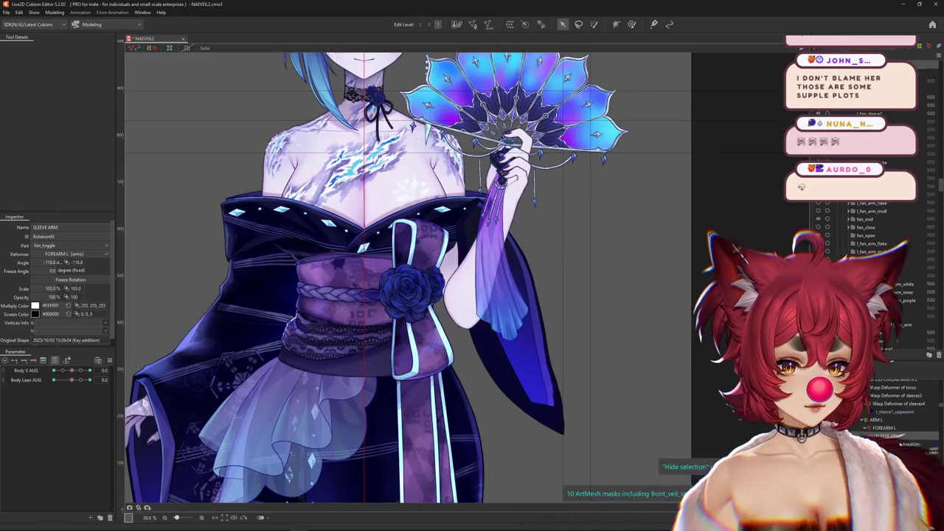
pyautogui.moveTo(71, 379); pyautogui.dragTo(90, 370)
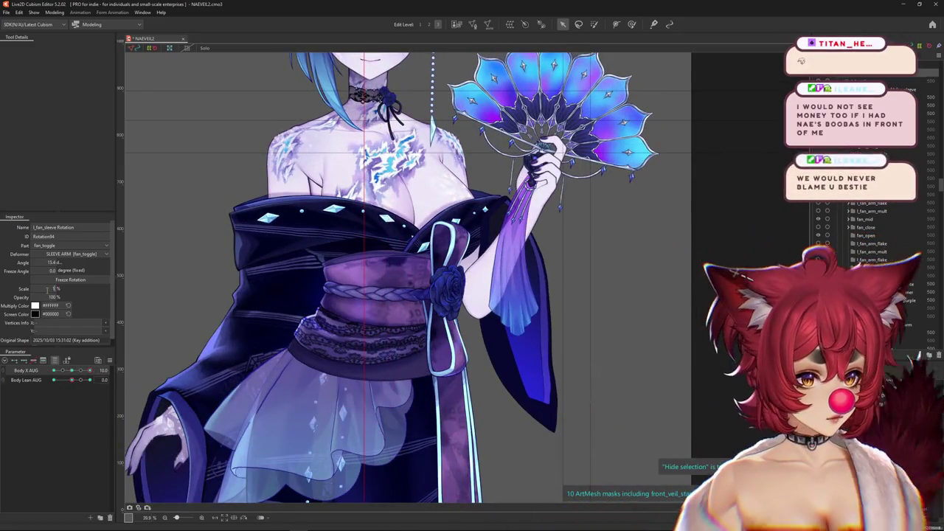
pyautogui.press('Return')
pyautogui.scroll(-2, 205, 332)
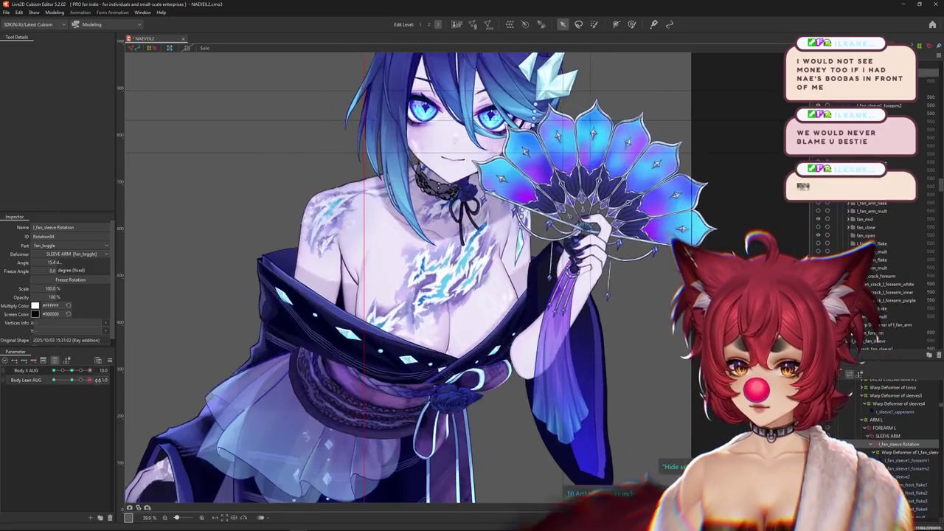
pyautogui.moveTo(73, 372); pyautogui.dragTo(97, 370)
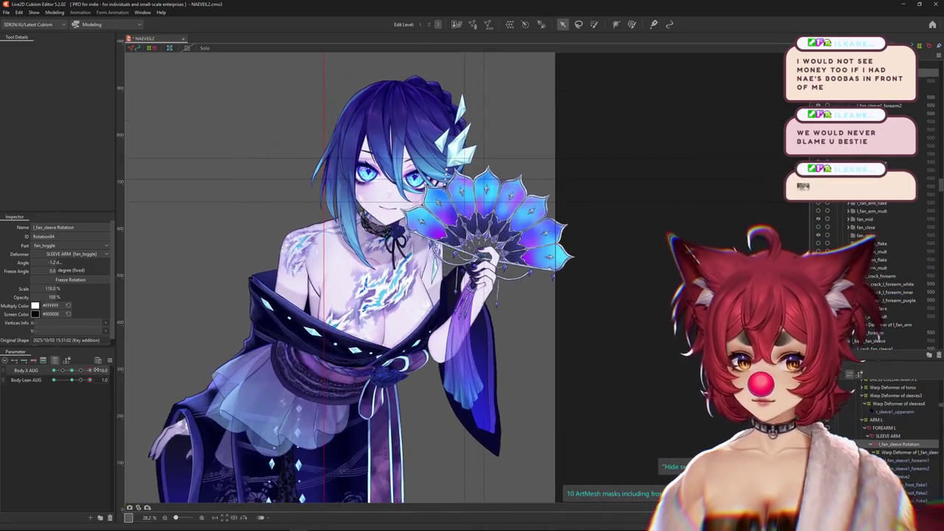
# Step: Set the l_fan_sleeve Rotation's scale to 120 in the Inspector
pyautogui.doubleClick(49, 288)
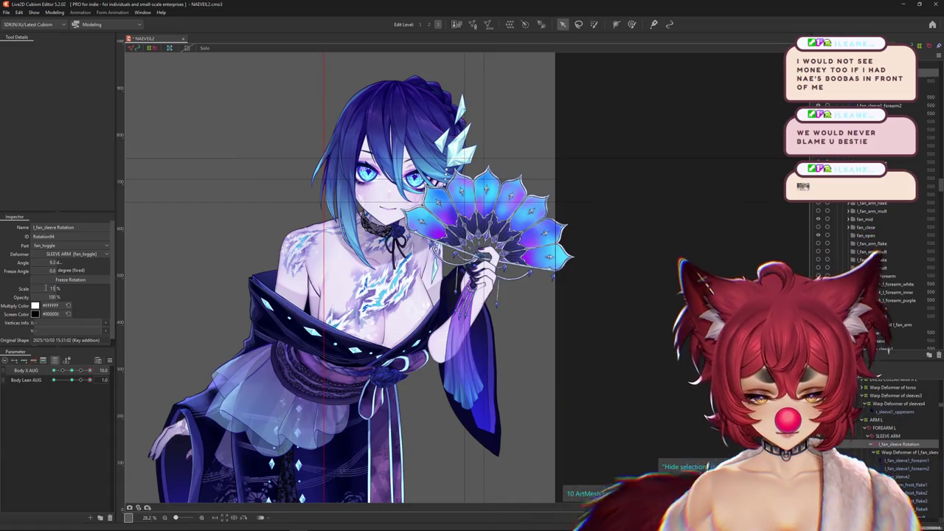
pyautogui.write('120')
pyautogui.press('Return')
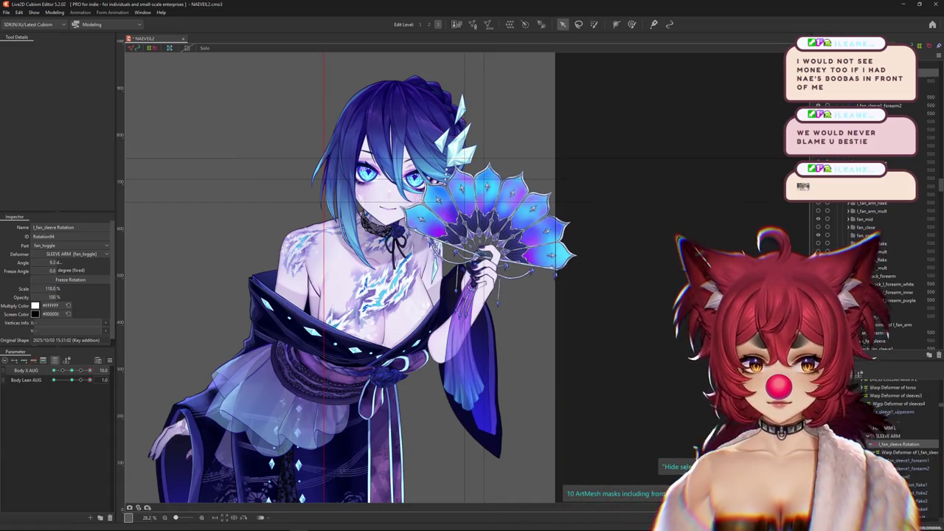
pyautogui.click(911, 452)
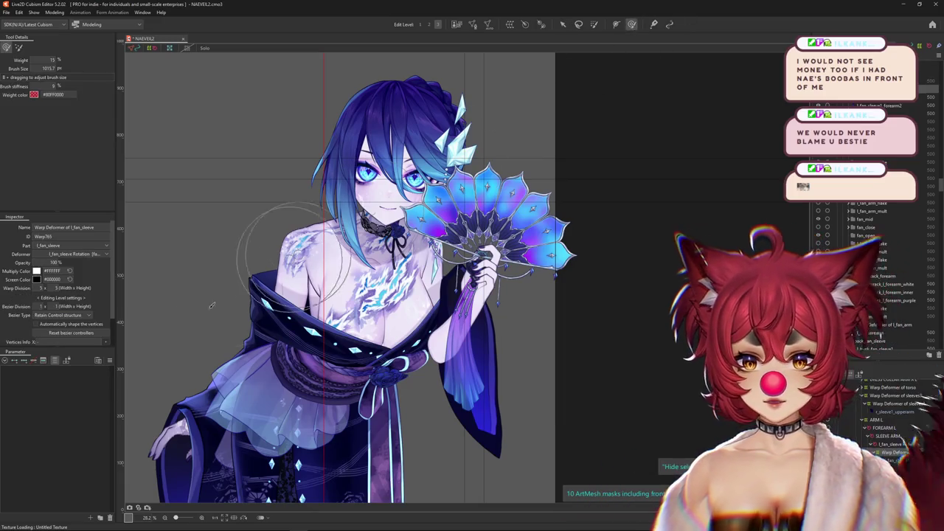
# Step: Reset all parameters to default values and show the full list at the body angles group
pyautogui.scroll(-3, 903, 427)
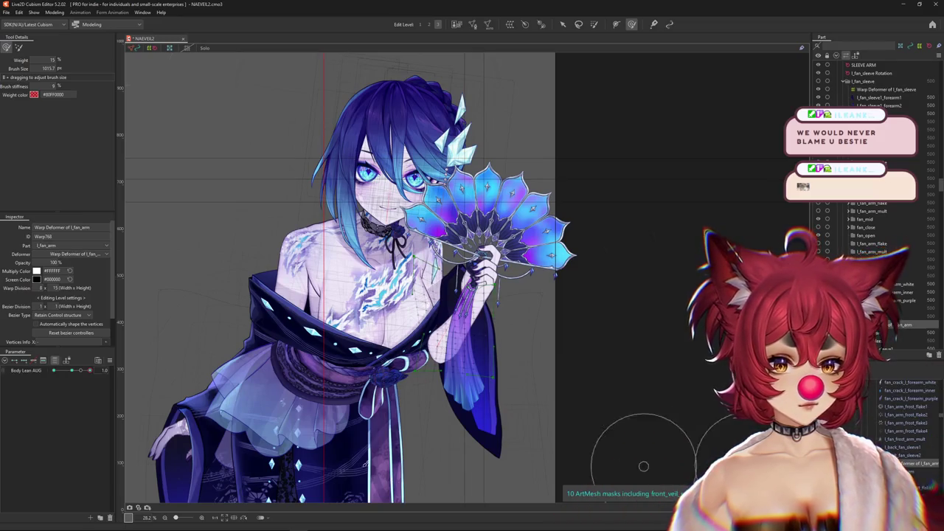
pyautogui.rightClick(126, 338)
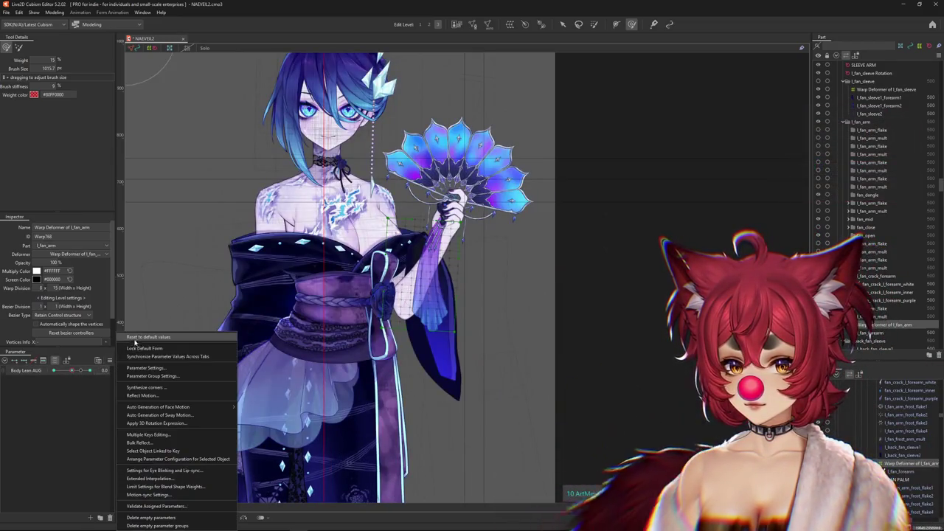
pyautogui.click(147, 338)
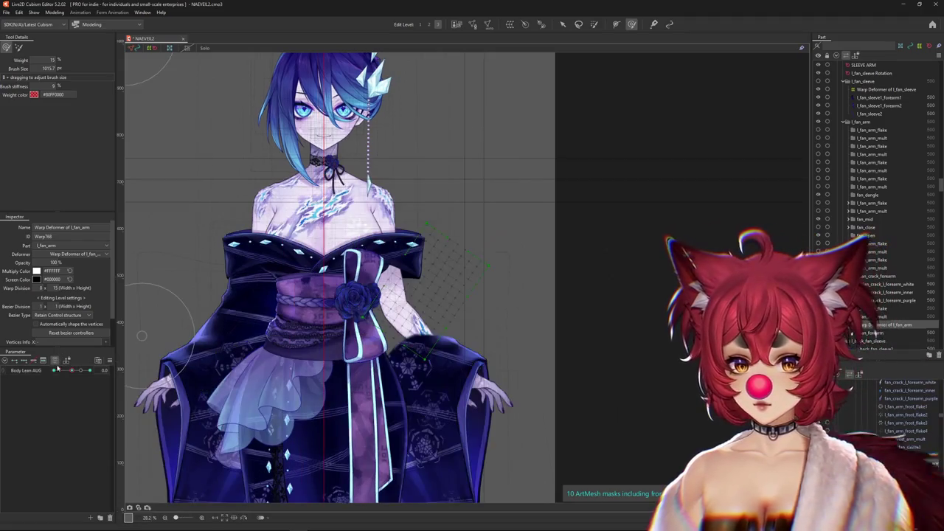
pyautogui.click(56, 361)
pyautogui.scroll(-2, 41, 405)
pyautogui.scroll(-2, 45, 413)
pyautogui.scroll(2, 6, 433)
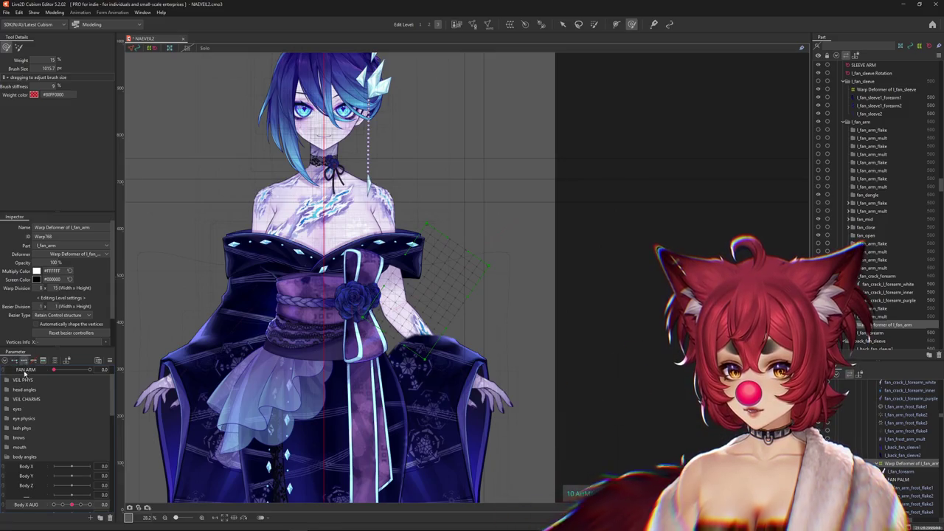
pyautogui.scroll(1, 59, 397)
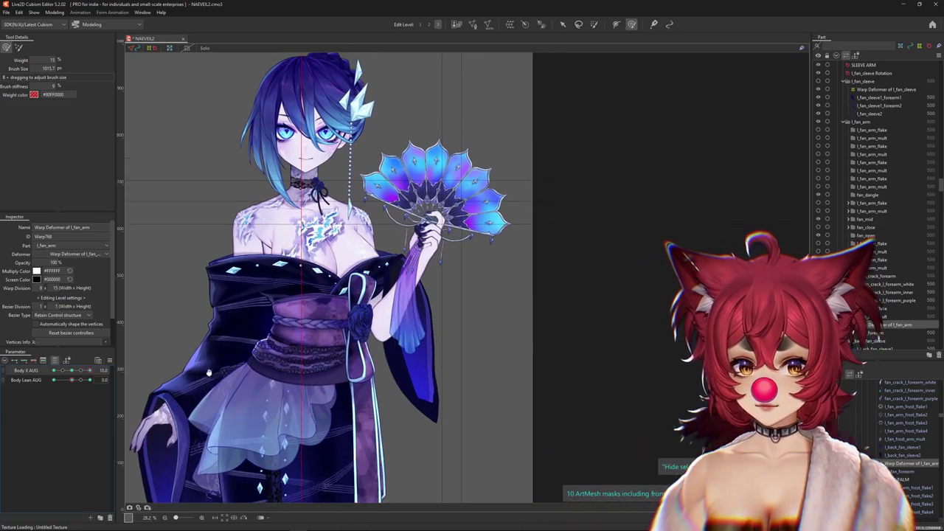
# Step: Set Body Lean AUG to 1.0 and brush-warp the fan and forearm up and right
pyautogui.moveTo(408, 292); pyautogui.dragTo(417, 287)
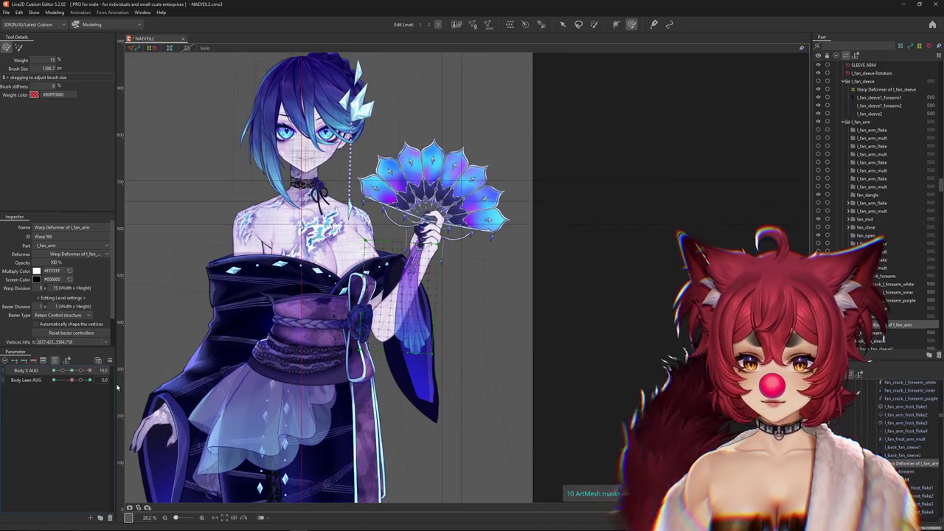
pyautogui.moveTo(82, 380); pyautogui.dragTo(187, 369)
pyautogui.moveTo(472, 320); pyautogui.dragTo(440, 354)
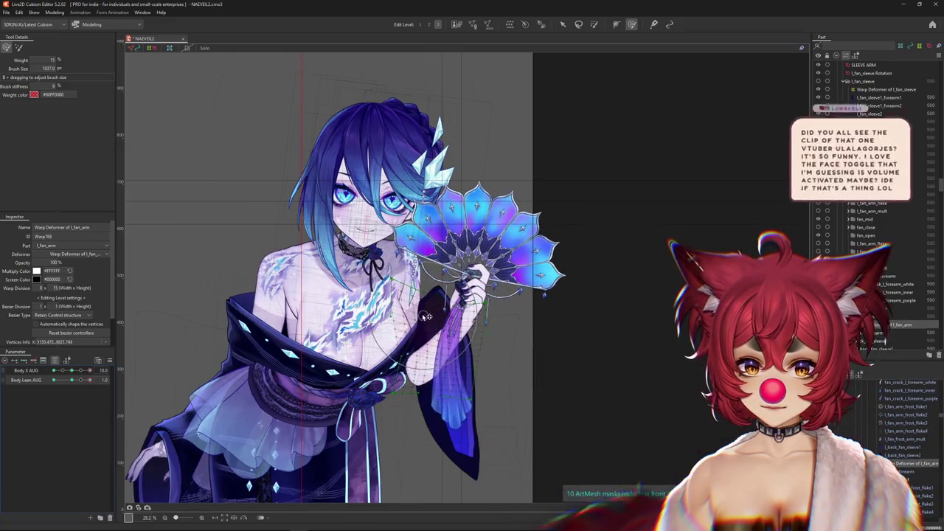
pyautogui.moveTo(442, 317); pyautogui.dragTo(453, 295)
pyautogui.moveTo(71, 370); pyautogui.dragTo(90, 370)
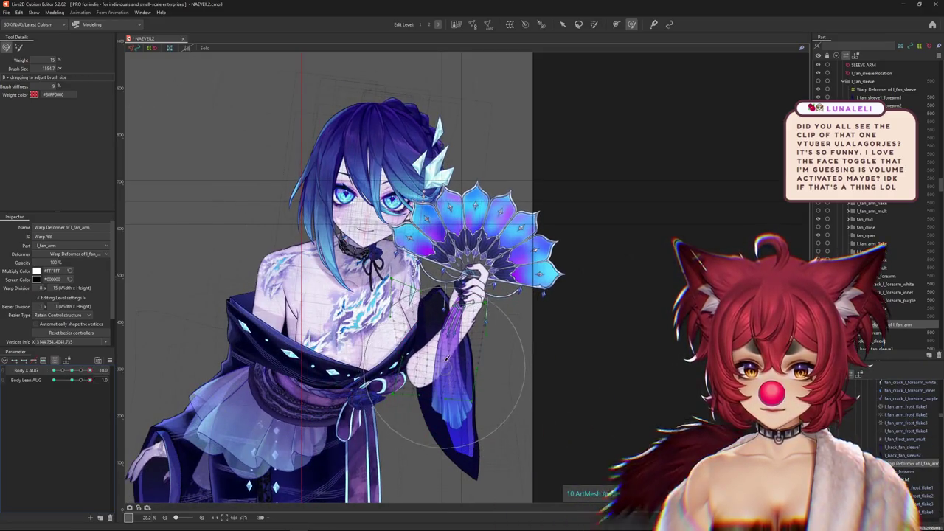
pyautogui.moveTo(478, 316)
pyautogui.mouseDown()
pyautogui.moveTo(487, 301)
pyautogui.moveTo(597, 302)
pyautogui.mouseUp()
# Step: Switch to Edit Level 2, refine the fan-arm warp, then bring the X browser window forward
pyautogui.click(428, 24)
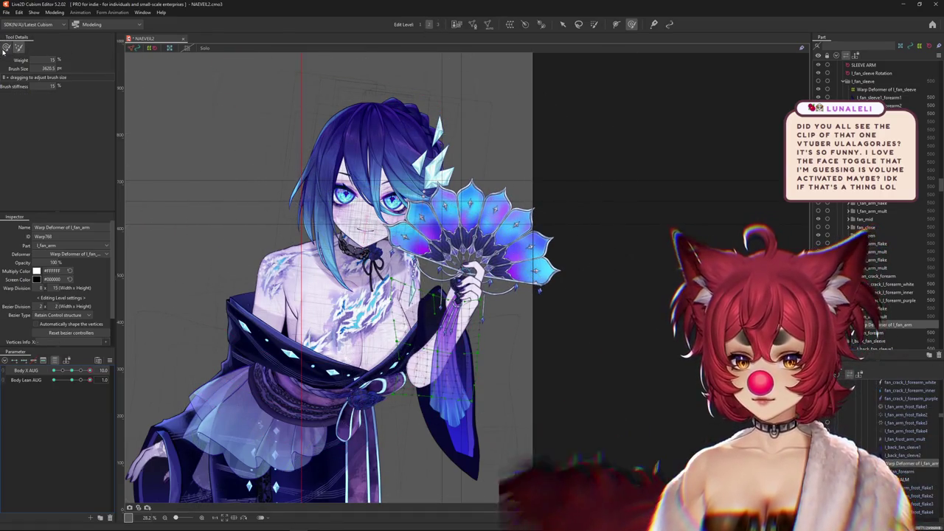
pyautogui.moveTo(90, 379)
pyautogui.mouseDown()
pyautogui.moveTo(102, 379)
pyautogui.moveTo(90, 379)
pyautogui.mouseUp()
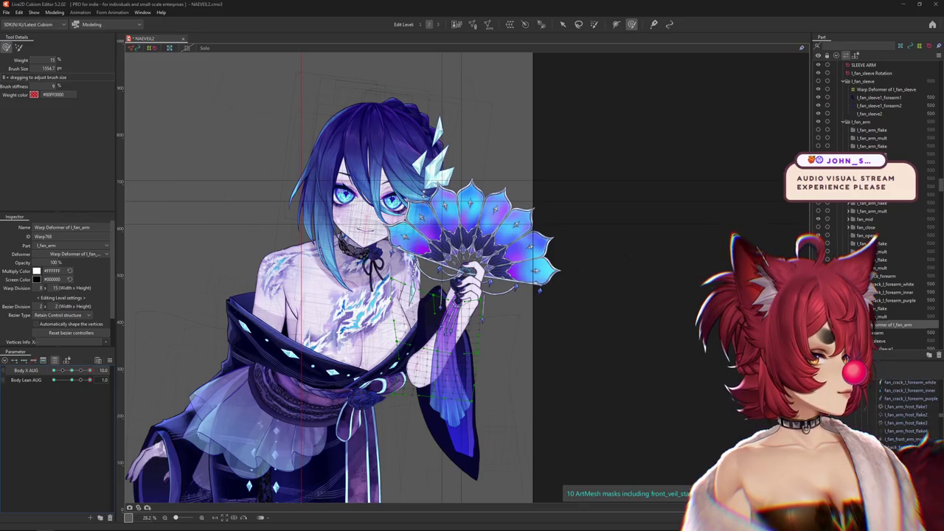
pyautogui.moveTo(683, 65); pyautogui.dragTo(146, 59)
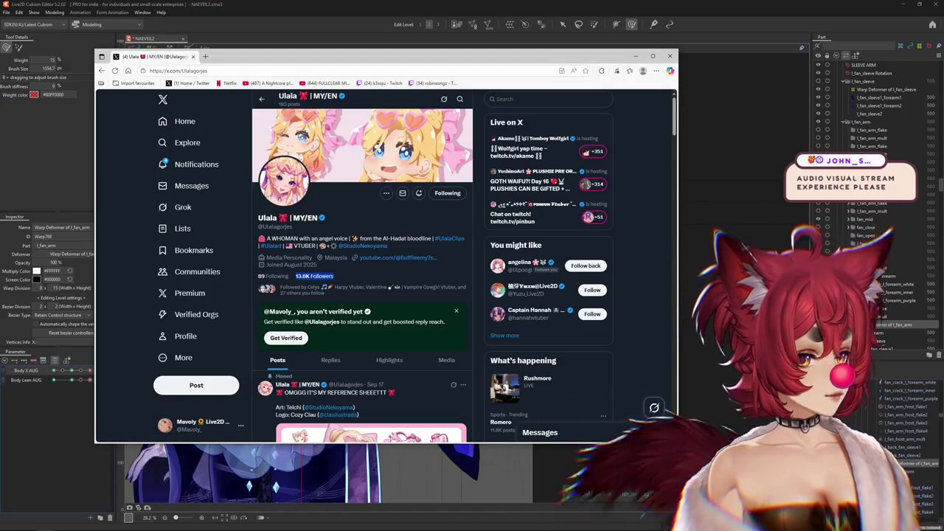
# Step: Scroll the X profile feed past the pinned post and play a reposted debut-stream clip
pyautogui.scroll(-3, 472, 395)
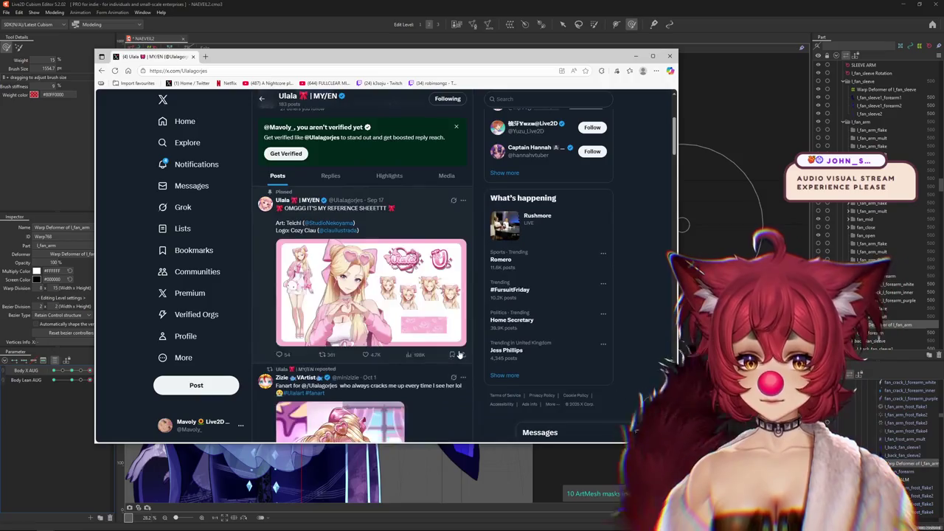
pyautogui.scroll(-3, 458, 369)
pyautogui.scroll(-3, 447, 347)
pyautogui.scroll(-3, 447, 325)
pyautogui.scroll(-3, 448, 316)
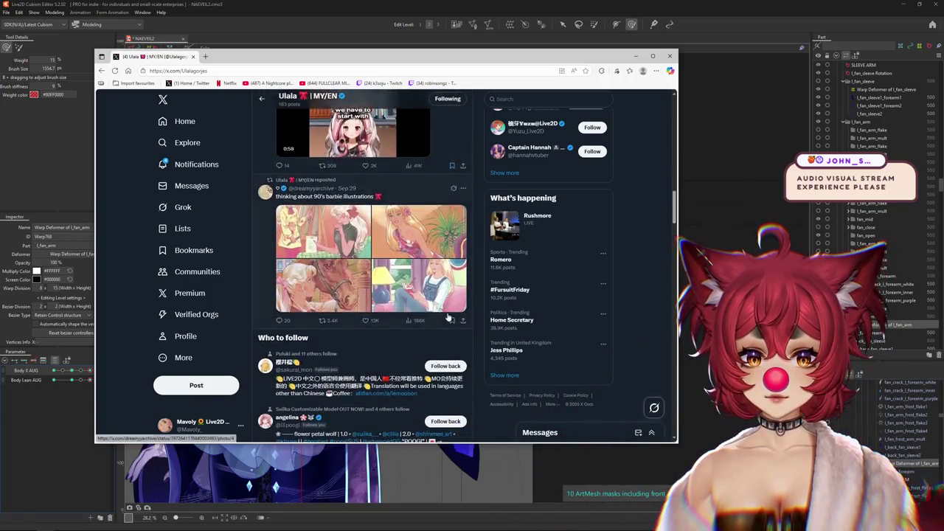
pyautogui.scroll(-3, 450, 316)
pyautogui.scroll(-3, 451, 315)
pyautogui.scroll(-3, 453, 315)
pyautogui.scroll(2, 453, 315)
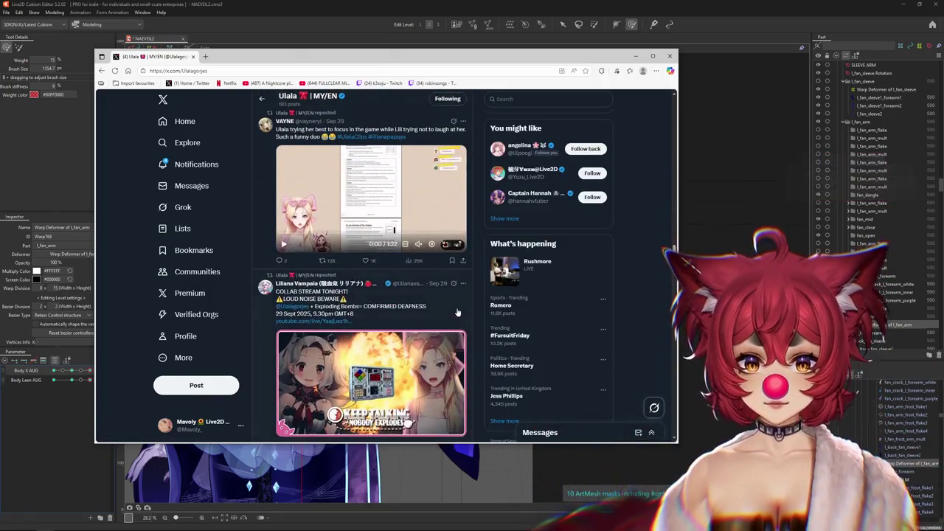
pyautogui.scroll(-3, 454, 315)
pyautogui.scroll(-3, 455, 315)
pyautogui.scroll(-3, 455, 315)
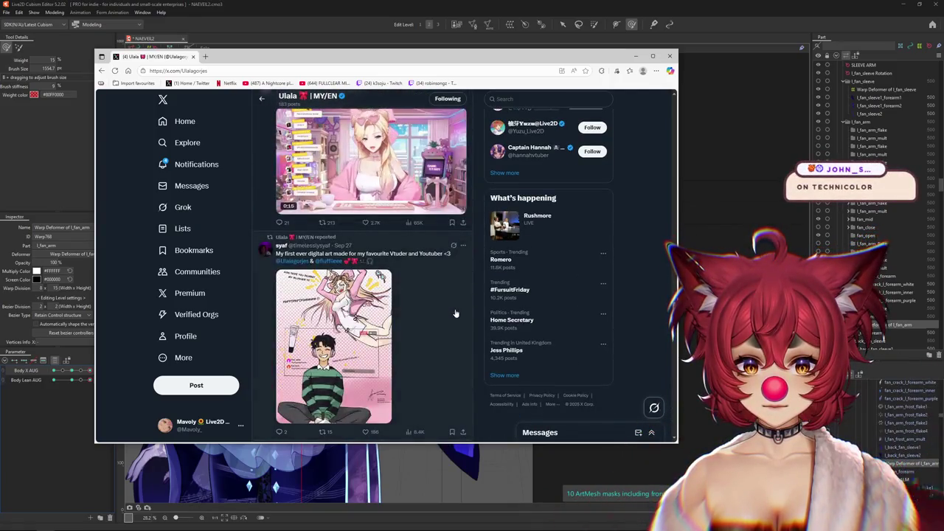
pyautogui.scroll(2, 455, 314)
pyautogui.scroll(-3, 377, 299)
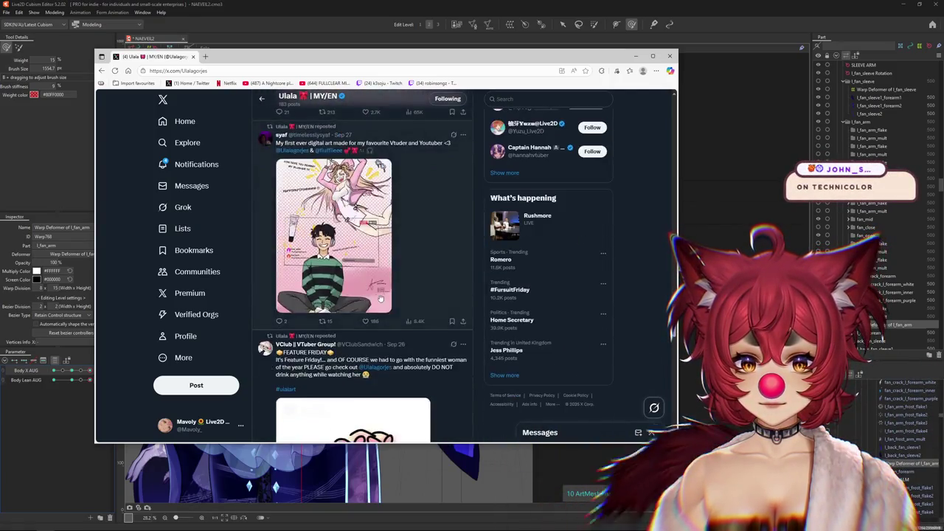
pyautogui.scroll(-3, 377, 300)
pyautogui.scroll(-3, 418, 295)
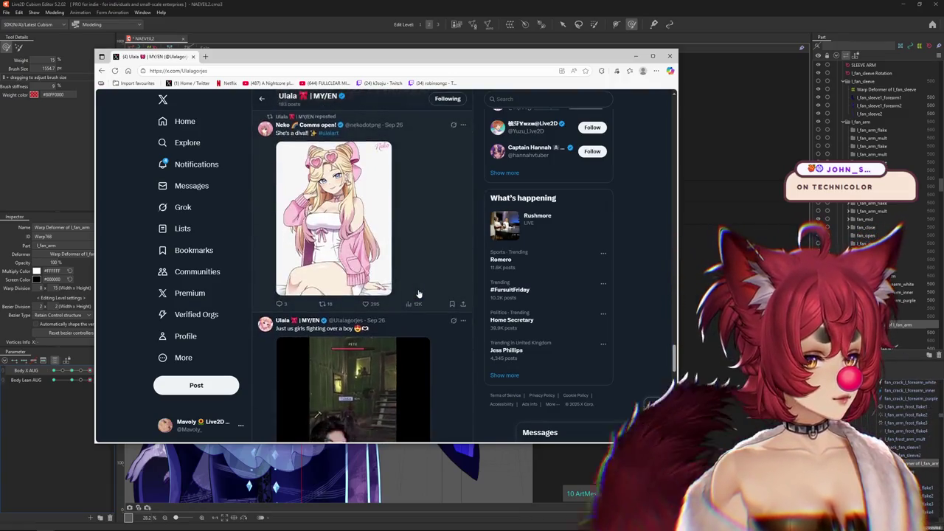
pyautogui.scroll(-3, 418, 294)
pyautogui.scroll(-3, 418, 295)
pyautogui.scroll(-3, 419, 294)
pyautogui.scroll(1, 419, 294)
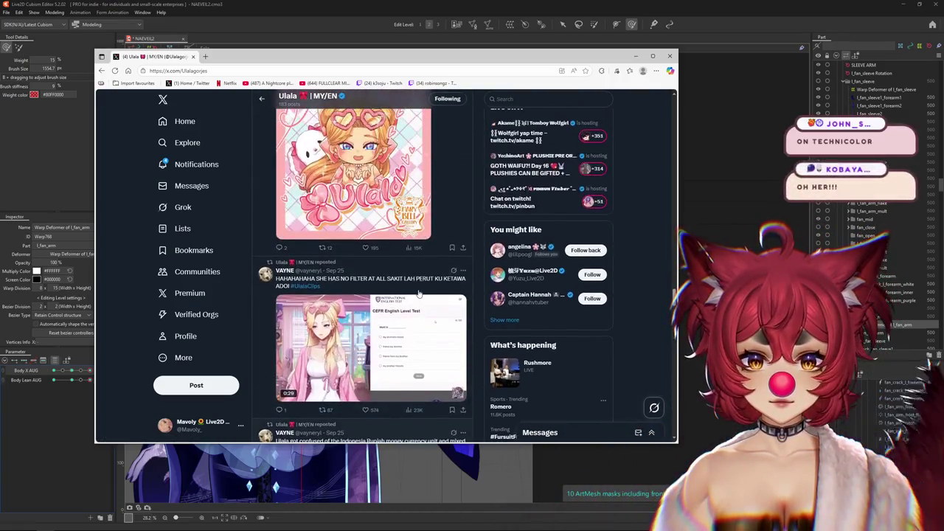
pyautogui.scroll(-3, 418, 293)
pyautogui.scroll(-3, 419, 294)
pyautogui.scroll(-1, 421, 293)
pyautogui.scroll(-3, 421, 294)
pyautogui.scroll(-3, 422, 293)
pyautogui.scroll(-3, 424, 292)
pyautogui.scroll(-2, 430, 288)
pyautogui.scroll(-3, 431, 288)
pyautogui.scroll(-3, 430, 288)
pyautogui.scroll(-2, 430, 288)
pyautogui.scroll(-3, 431, 288)
pyautogui.scroll(-5, 431, 288)
pyautogui.scroll(3, 430, 288)
pyautogui.scroll(-1, 431, 288)
pyautogui.scroll(1, 431, 288)
pyautogui.scroll(-4, 432, 286)
pyautogui.scroll(-5, 435, 284)
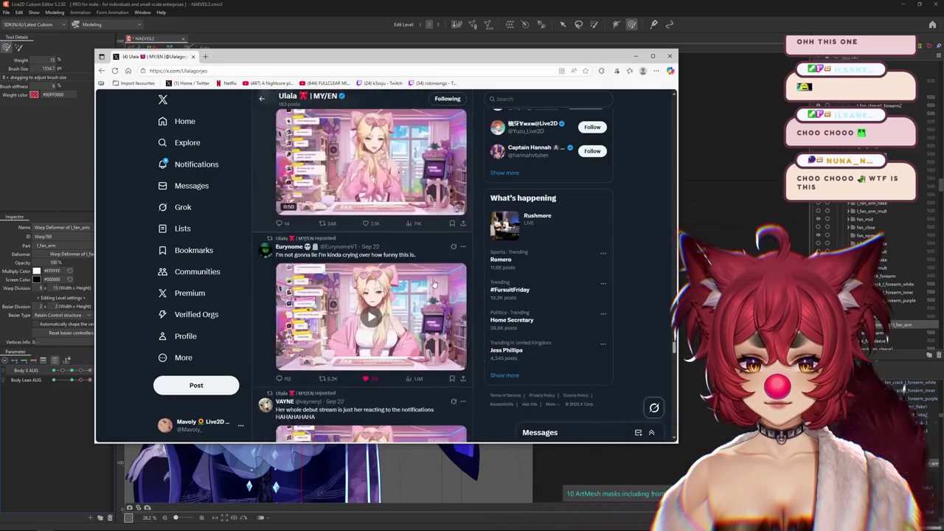
pyautogui.scroll(-1, 434, 284)
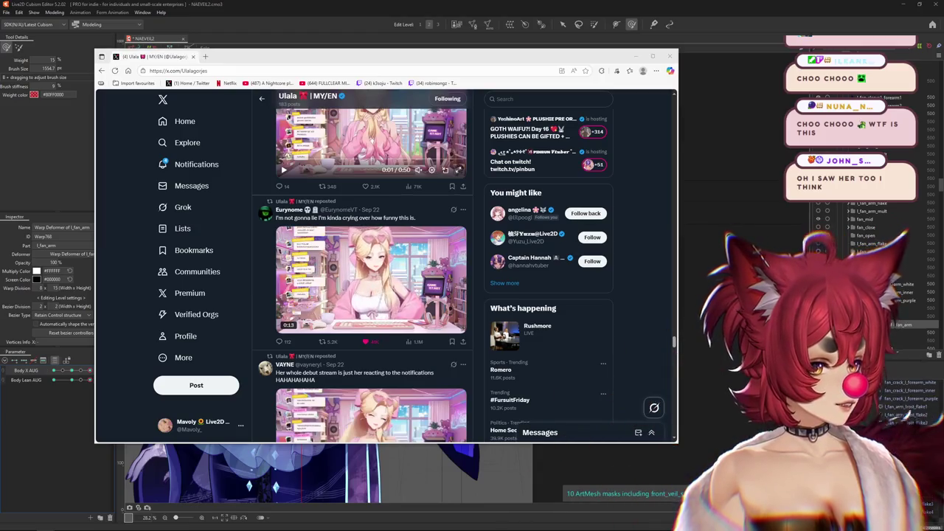
pyautogui.click(340, 298)
pyautogui.moveTo(371, 279)
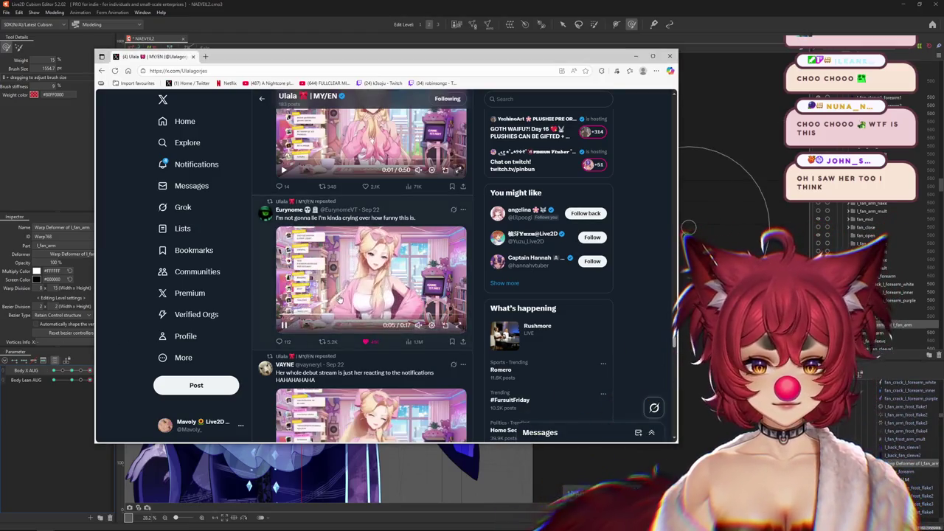
# Step: Watch a feed clip fullscreen, then return to the profile feed
pyautogui.click(459, 326)
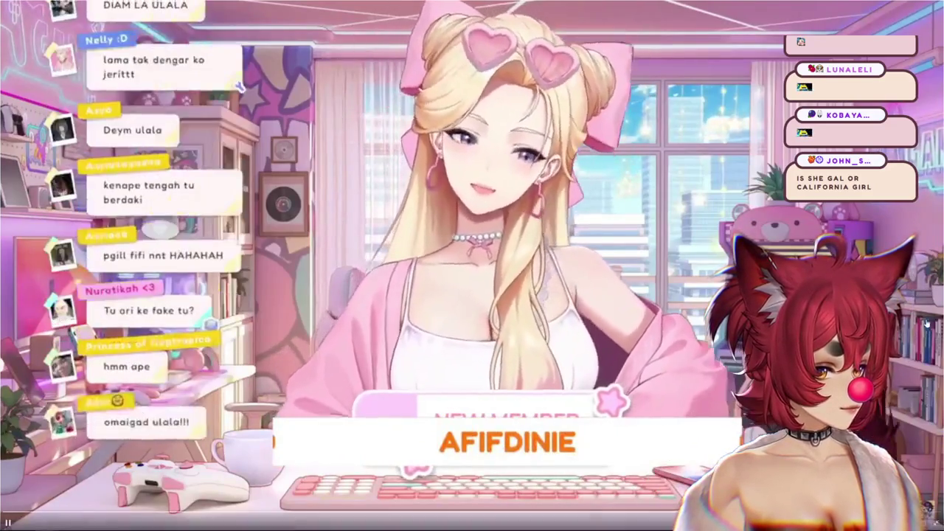
pyautogui.press('Escape')
pyautogui.scroll(-3, 376, 266)
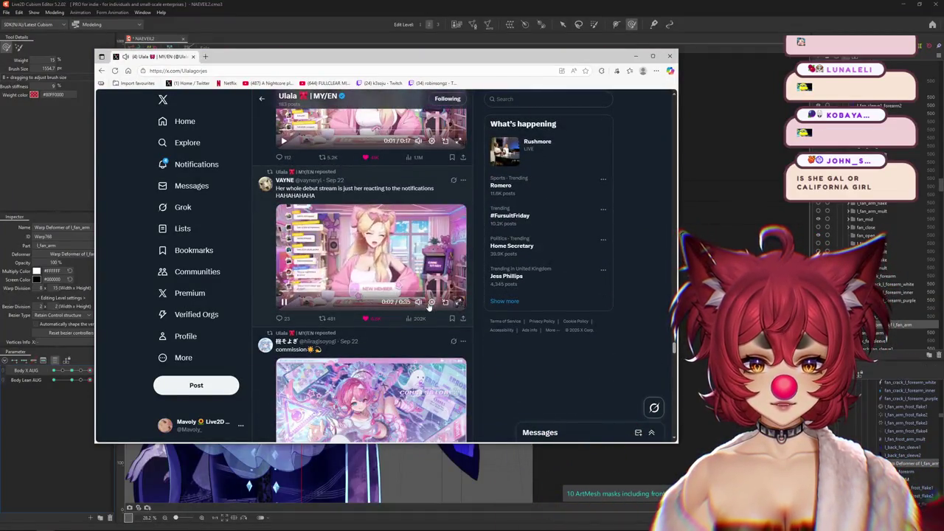
# Step: Watch the debut-stream clip fullscreen, then scroll down to the 29 Sept 2025 collab announcement
pyautogui.click(458, 304)
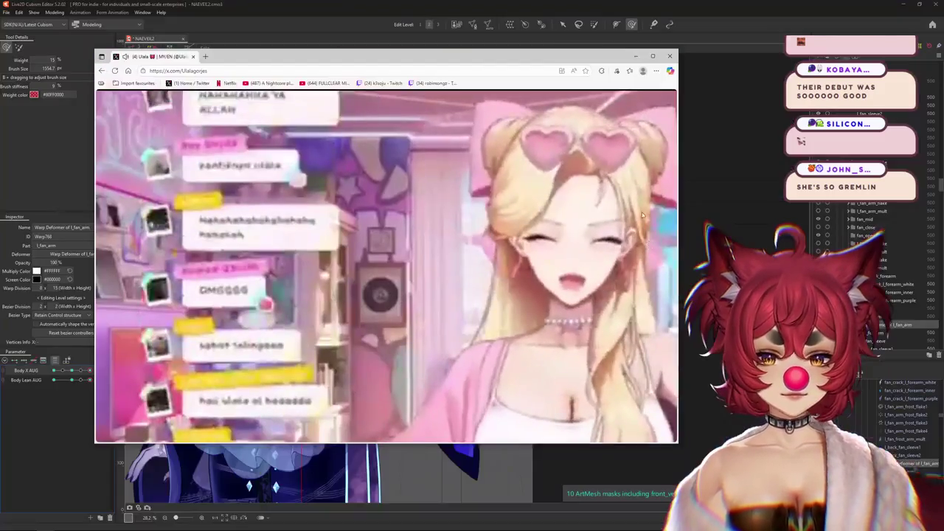
pyautogui.scroll(-5, 579, 224)
pyautogui.scroll(-5, 590, 219)
pyautogui.scroll(-5, 587, 228)
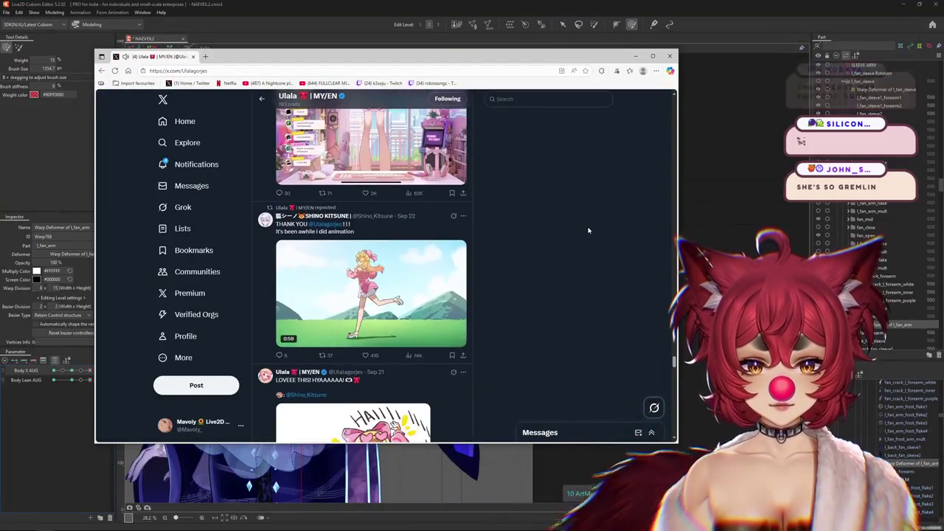
pyautogui.scroll(-5, 605, 280)
pyautogui.scroll(-5, 622, 327)
pyautogui.scroll(-5, 622, 327)
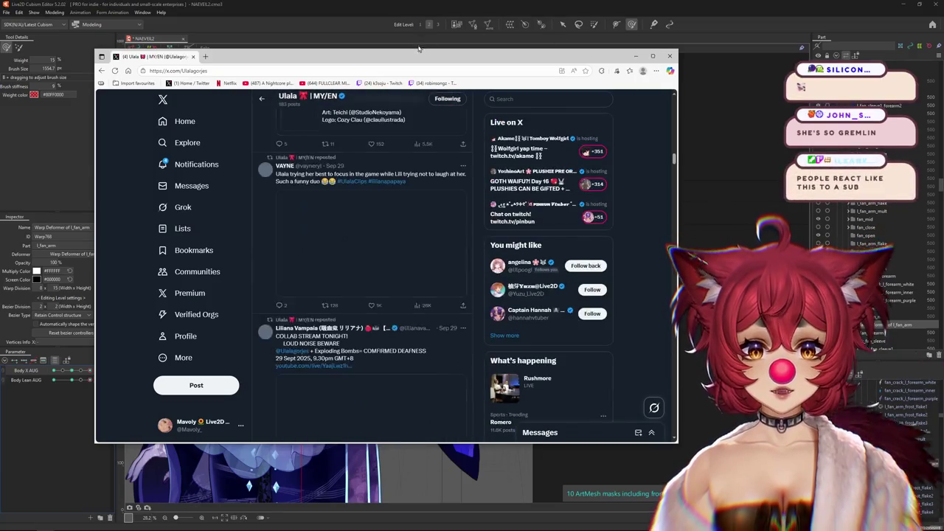
# Step: Drag the browser window off the right edge to reveal the Live2D Cubism Editor
pyautogui.moveTo(419, 48); pyautogui.dragTo(943, 52)
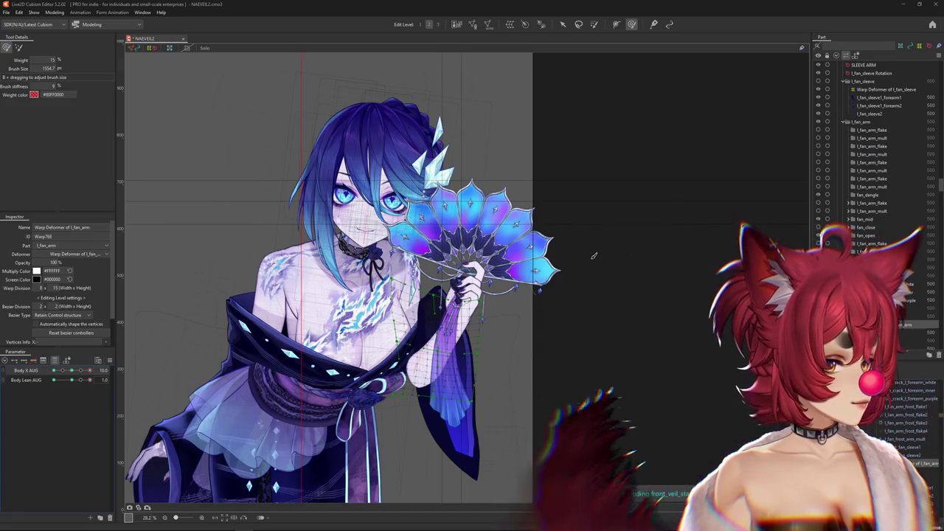
# Step: Test the fan arm at different lean values and settle the fan mesh with the deform brush
pyautogui.scroll(-2, 585, 238)
pyautogui.scroll(-1, 340, 295)
pyautogui.moveTo(89, 380)
pyautogui.mouseDown()
pyautogui.moveTo(98, 383)
pyautogui.moveTo(89, 380)
pyautogui.mouseUp()
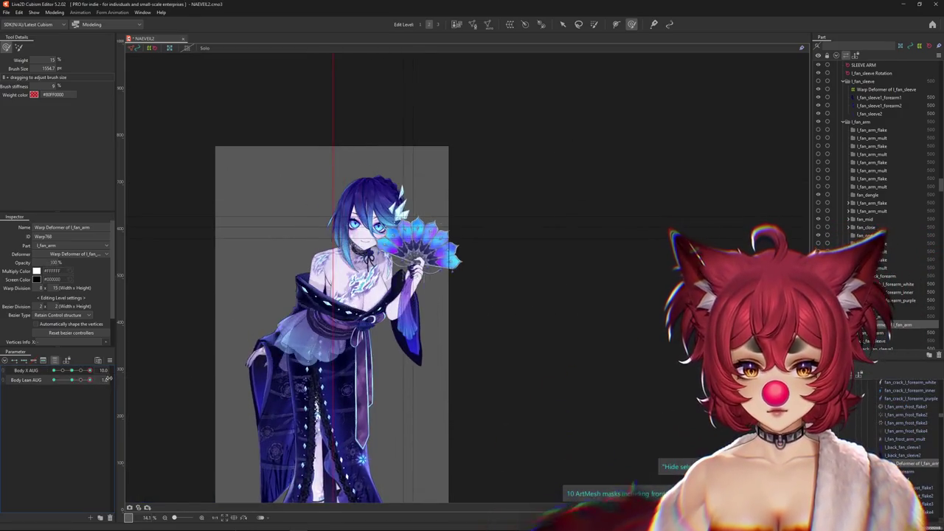
pyautogui.scroll(3, 533, 311)
pyautogui.moveTo(533, 312); pyautogui.dragTo(503, 281)
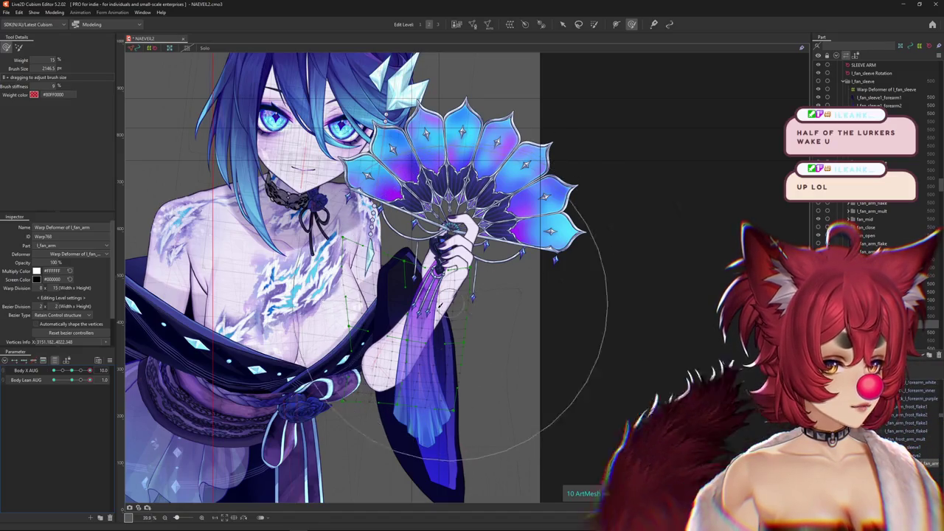
pyautogui.moveTo(466, 301); pyautogui.dragTo(489, 289)
pyautogui.moveTo(442, 96); pyautogui.dragTo(509, 229)
pyautogui.click(14, 49)
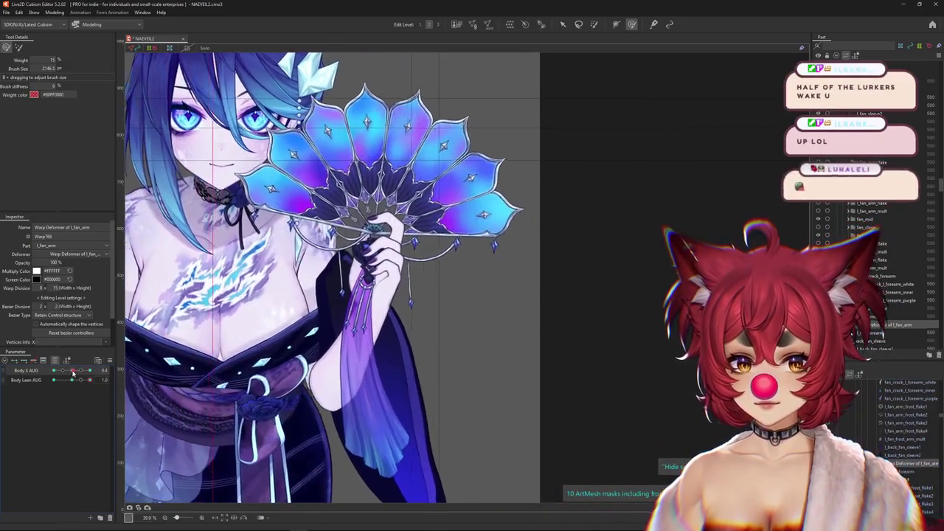
# Step: Scale the l_fan_sleeve Rotation deformer to about 122% at Body X -10
pyautogui.press('v')
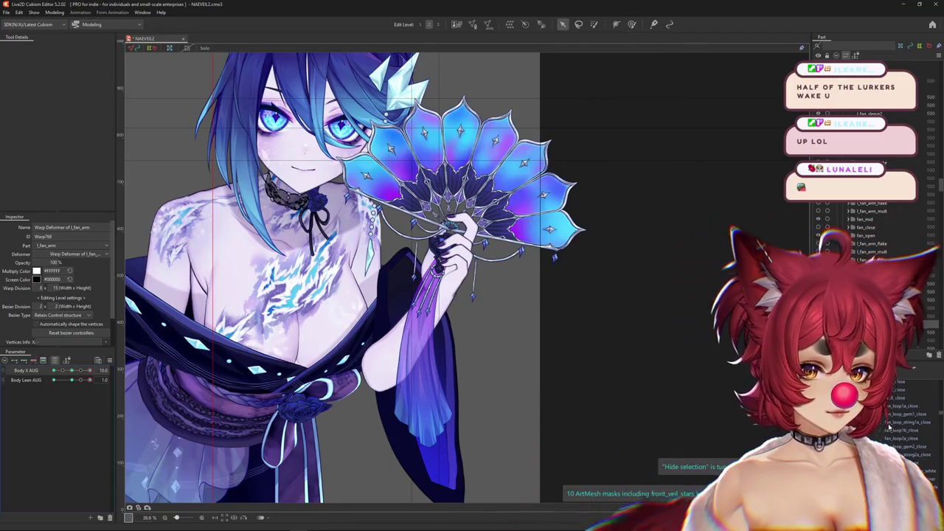
pyautogui.scroll(-3, 890, 428)
pyautogui.click(889, 415)
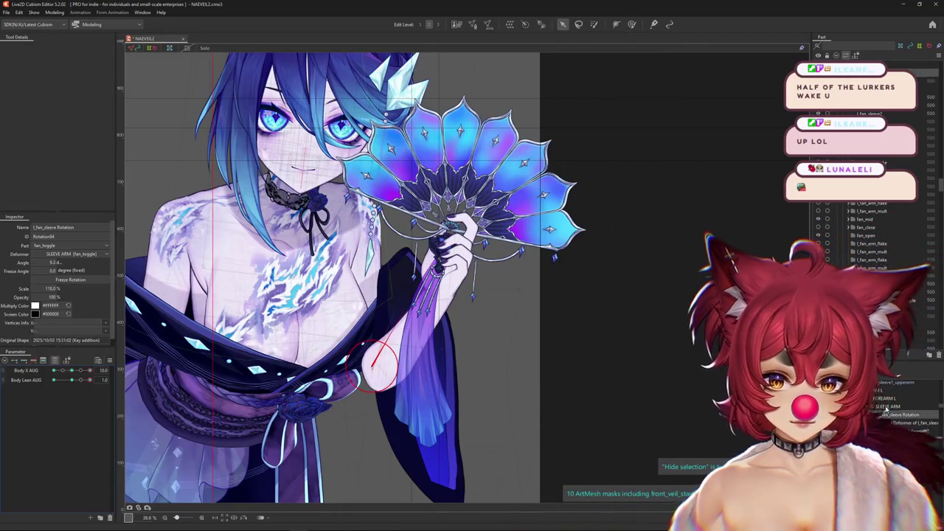
pyautogui.moveTo(51, 289); pyautogui.dragTo(62, 289)
pyautogui.moveTo(77, 380); pyautogui.dragTo(89, 371)
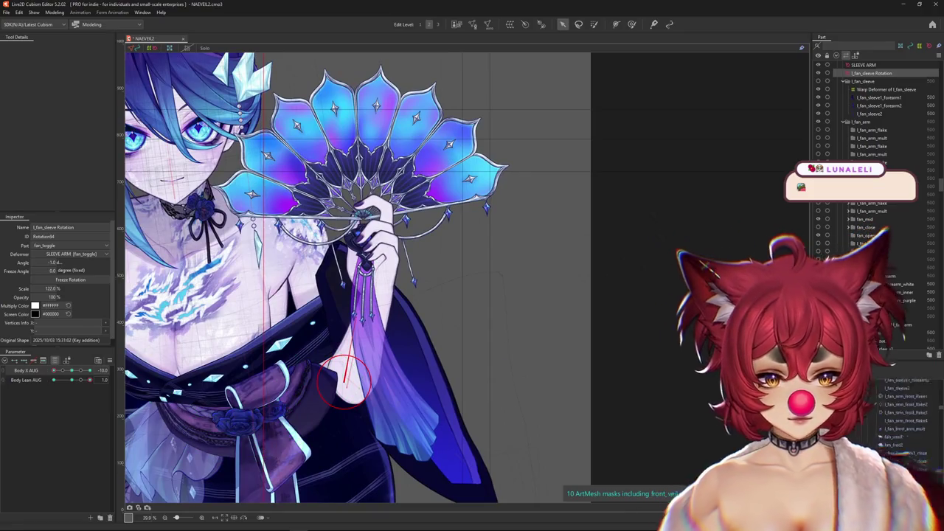
pyautogui.click(906, 404)
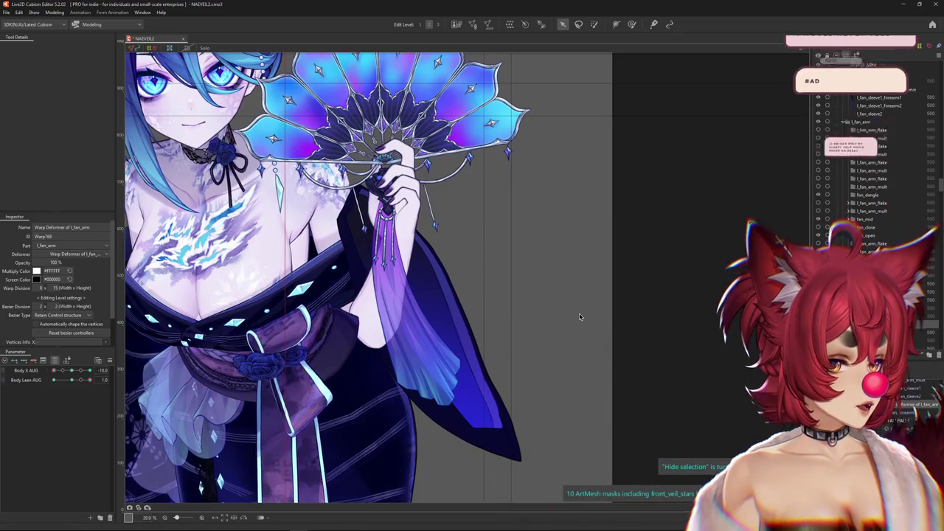
# Step: Switch to the Deform Brush and shrink it over the lower arm
pyautogui.click(631, 24)
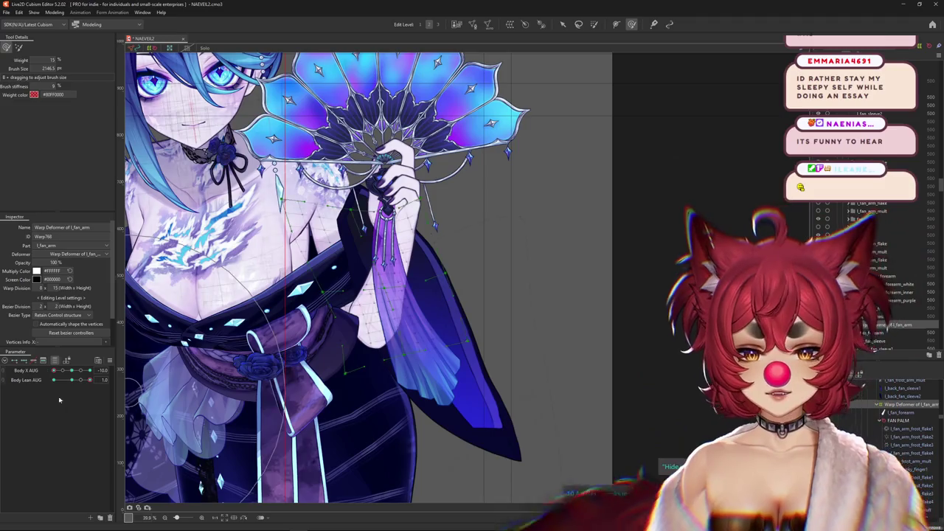
pyautogui.click(70, 371)
pyautogui.moveTo(331, 349); pyautogui.dragTo(305, 326)
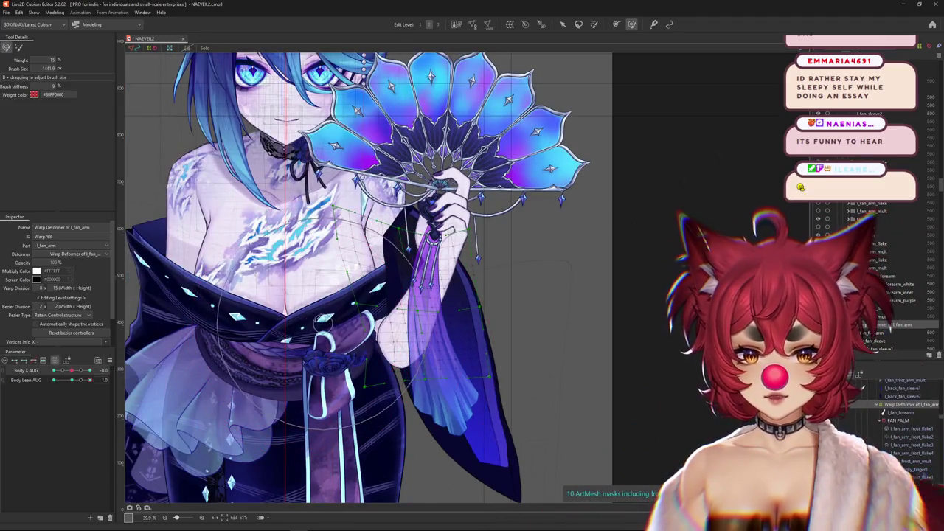
pyautogui.moveTo(440, 384)
pyautogui.mouseDown()
pyautogui.moveTo(438, 407)
pyautogui.moveTo(444, 377)
pyautogui.mouseUp()
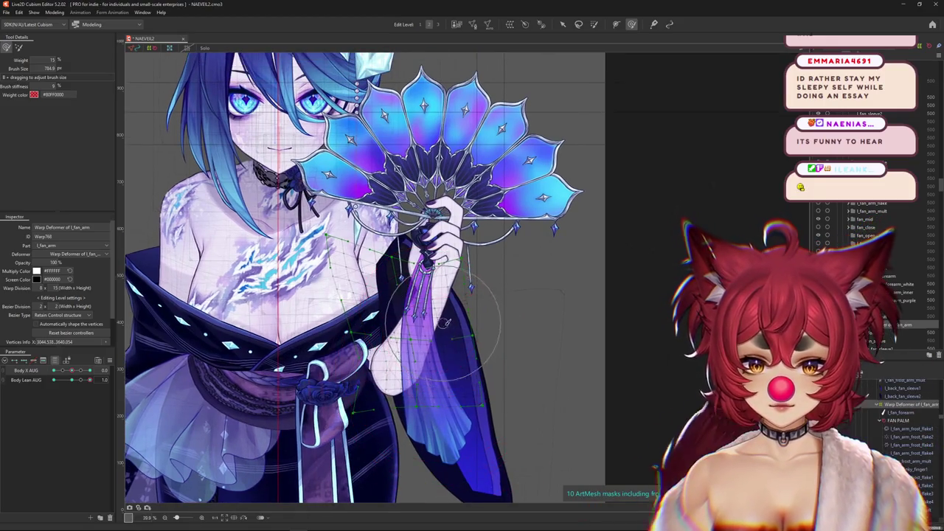
# Step: At Body X 10, push the l_fan_arm warp's arm and sleeve mesh into the turned pose
pyautogui.moveTo(71, 369); pyautogui.dragTo(109, 373)
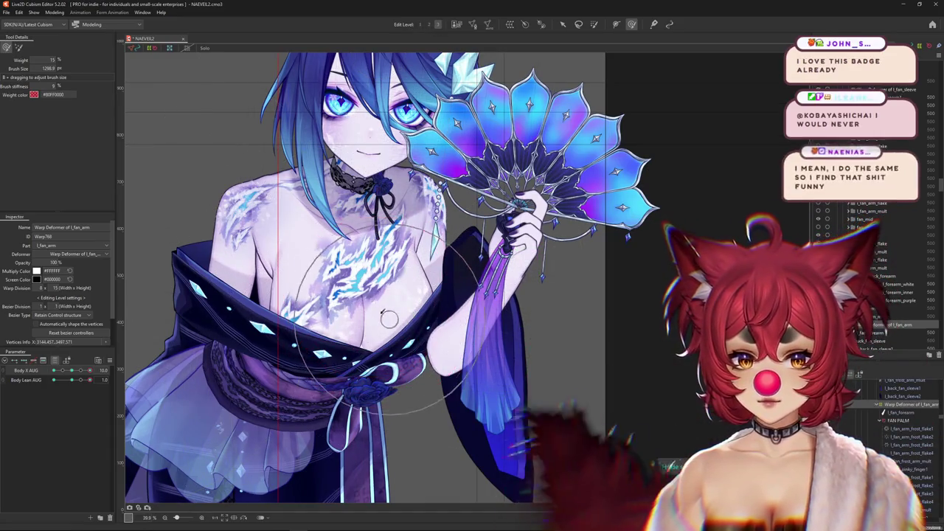
pyautogui.moveTo(373, 304); pyautogui.dragTo(414, 397)
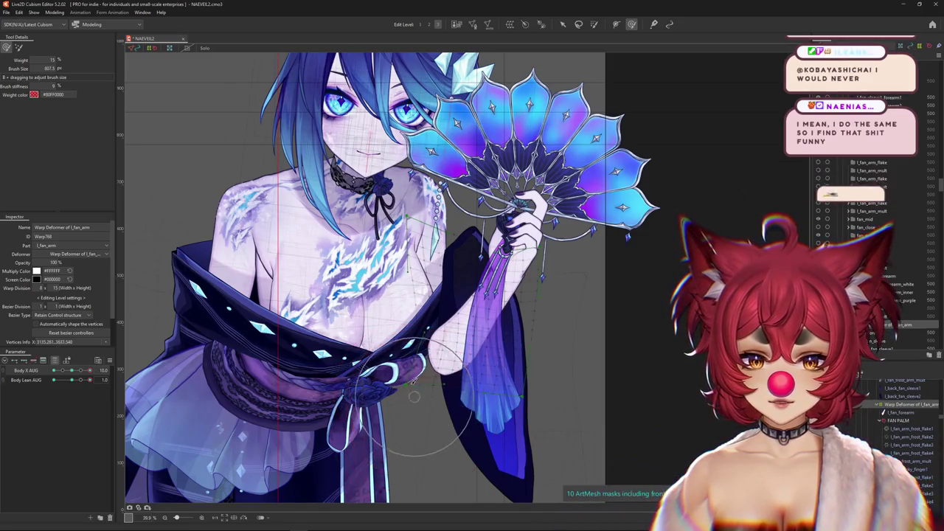
pyautogui.moveTo(529, 340)
pyautogui.mouseDown()
pyautogui.moveTo(531, 304)
pyautogui.moveTo(525, 340)
pyautogui.mouseUp()
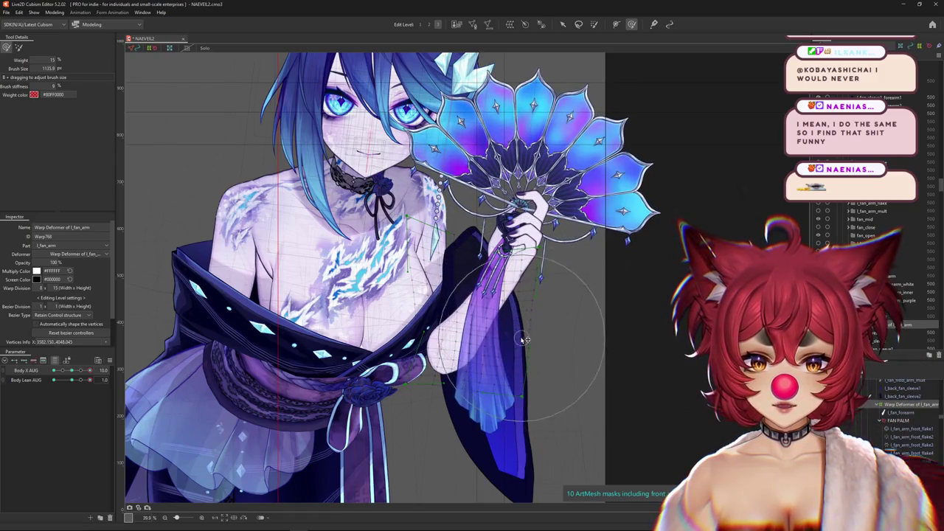
pyautogui.moveTo(192, 187); pyautogui.dragTo(358, 383)
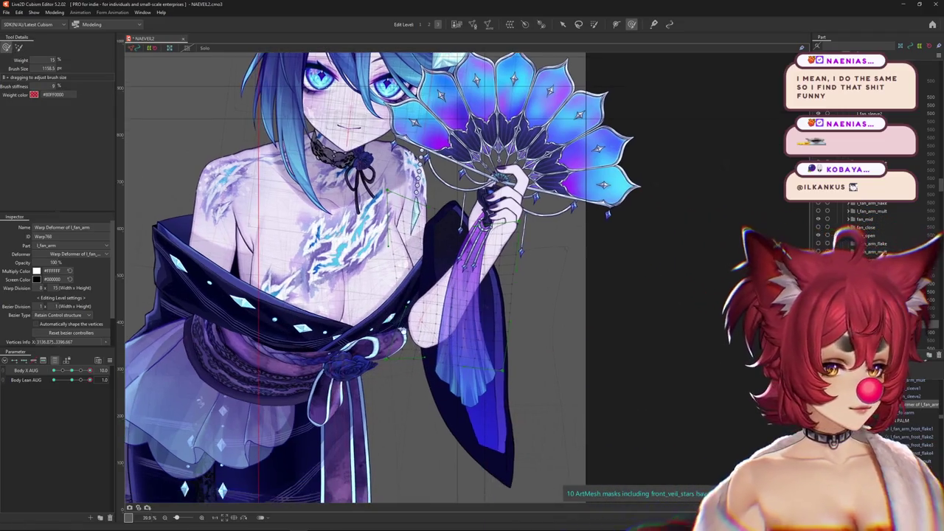
pyautogui.scroll(-3, 393, 317)
pyautogui.moveTo(393, 317); pyautogui.dragTo(379, 316)
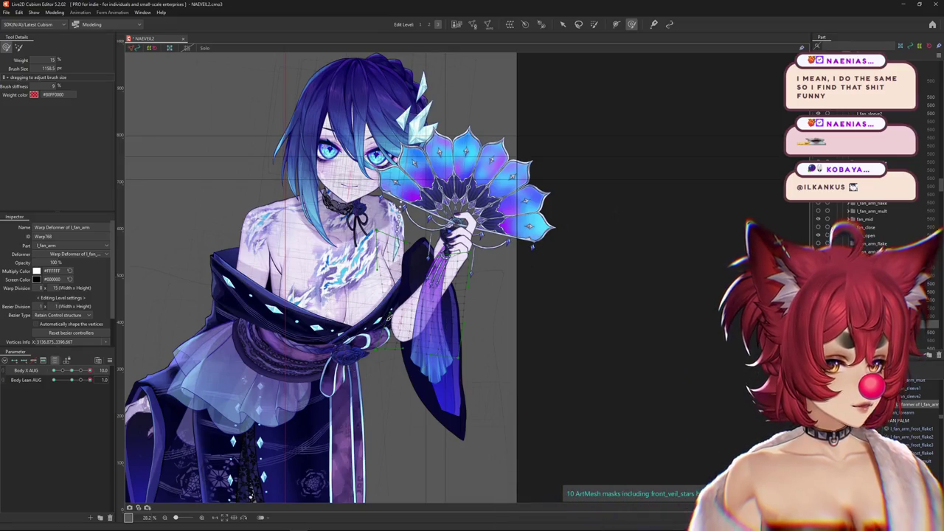
# Step: Preview the arm at both Body X sides and zoom in on the chest and arm
pyautogui.moveTo(81, 370); pyautogui.dragTo(96, 370)
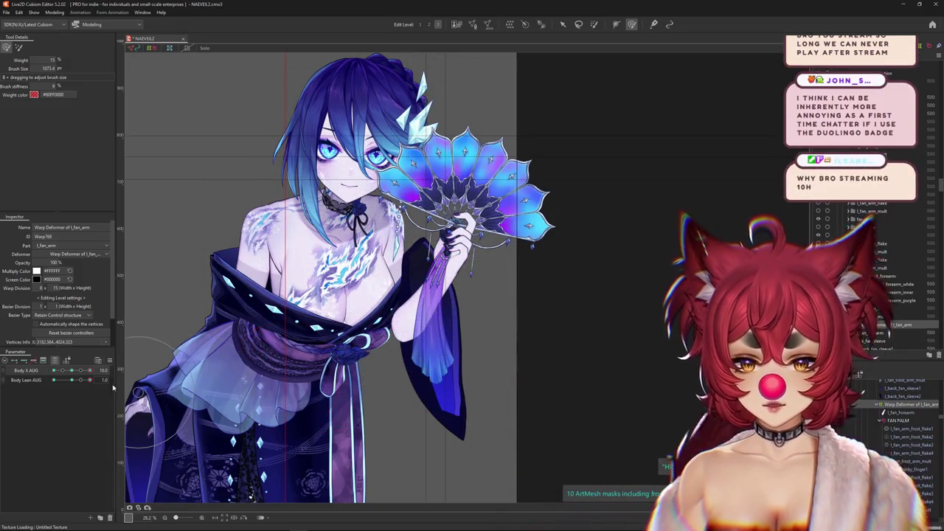
pyautogui.moveTo(90, 369); pyautogui.dragTo(74, 376)
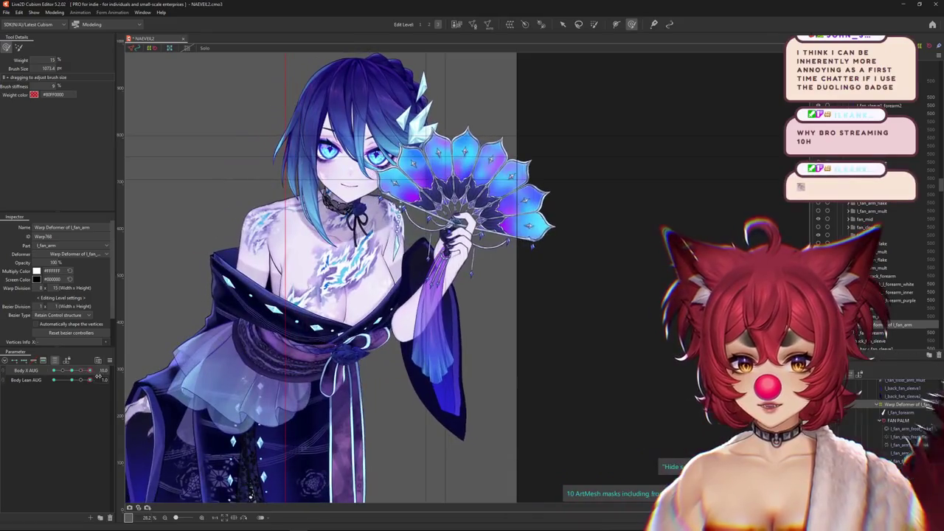
pyautogui.scroll(4, 389, 336)
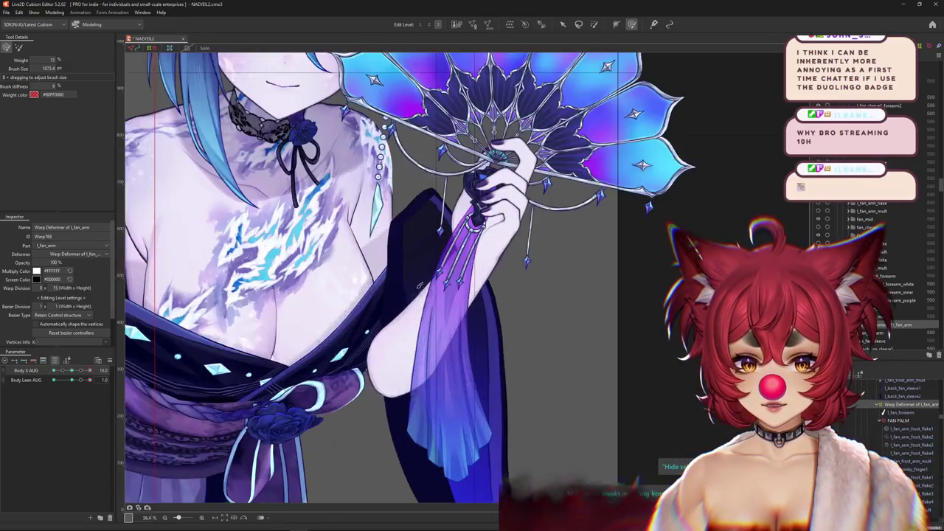
pyautogui.moveTo(385, 324); pyautogui.dragTo(380, 291)
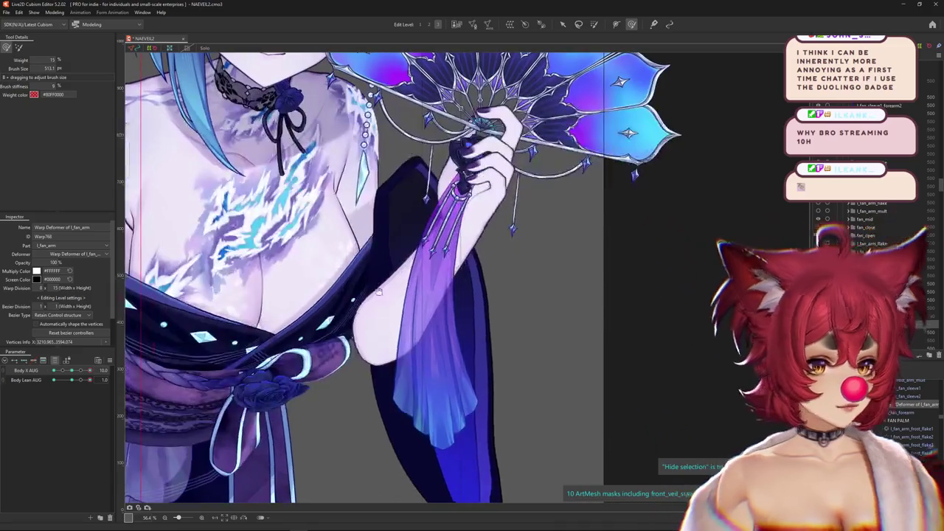
pyautogui.moveTo(378, 346); pyautogui.dragTo(379, 350)
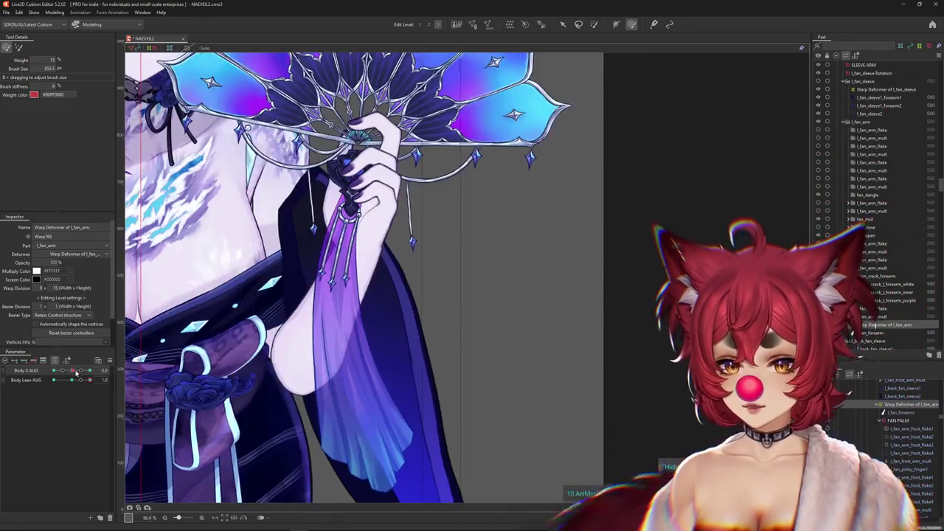
pyautogui.scroll(-2, 320, 314)
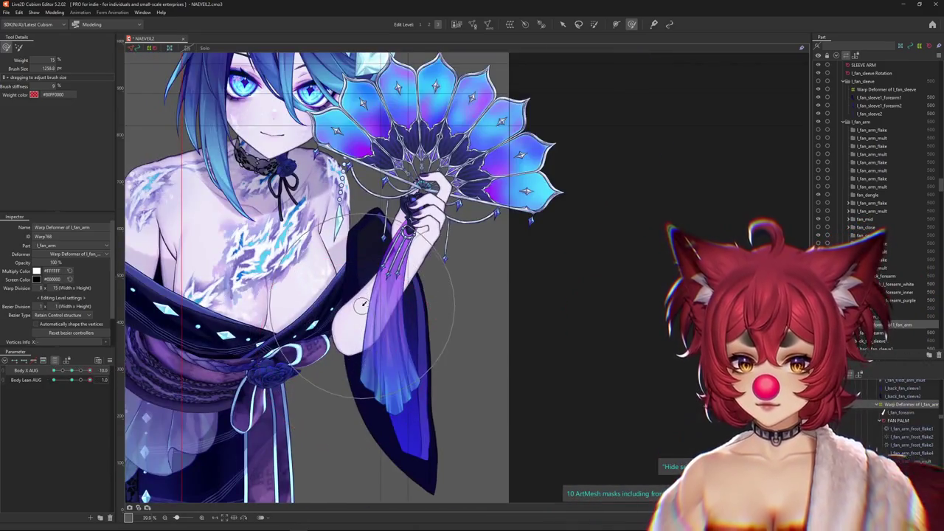
pyautogui.moveTo(440, 336); pyautogui.dragTo(420, 311)
# Step: Sculpt the fan arm warp at Body X 10 and -10 with Body Lean 1.0
pyautogui.moveTo(90, 374); pyautogui.dragTo(72, 376)
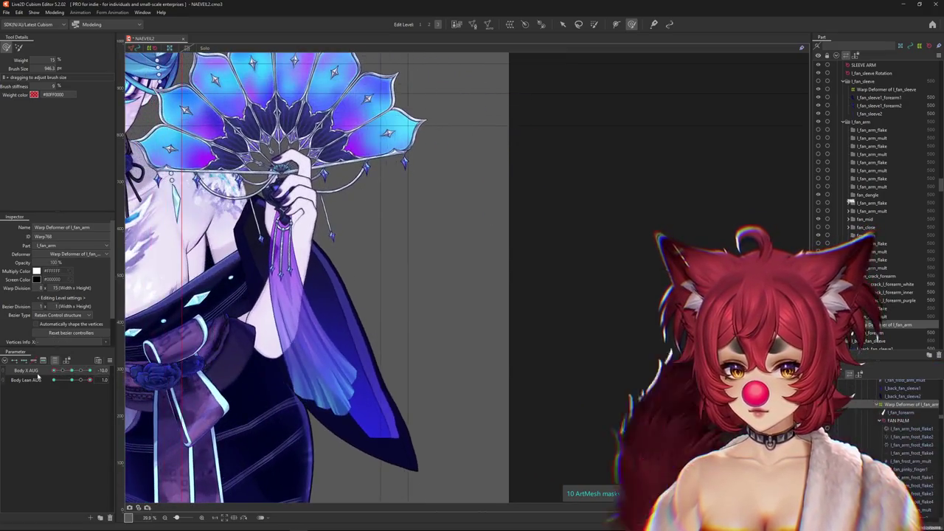
pyautogui.moveTo(72, 380); pyautogui.dragTo(88, 381)
pyautogui.moveTo(157, 351); pyautogui.dragTo(286, 307)
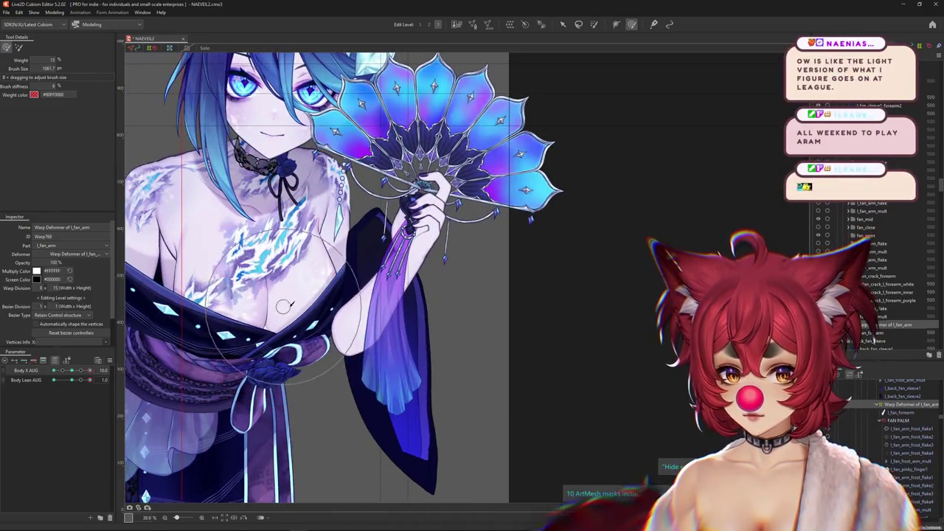
pyautogui.moveTo(90, 371); pyautogui.dragTo(53, 371)
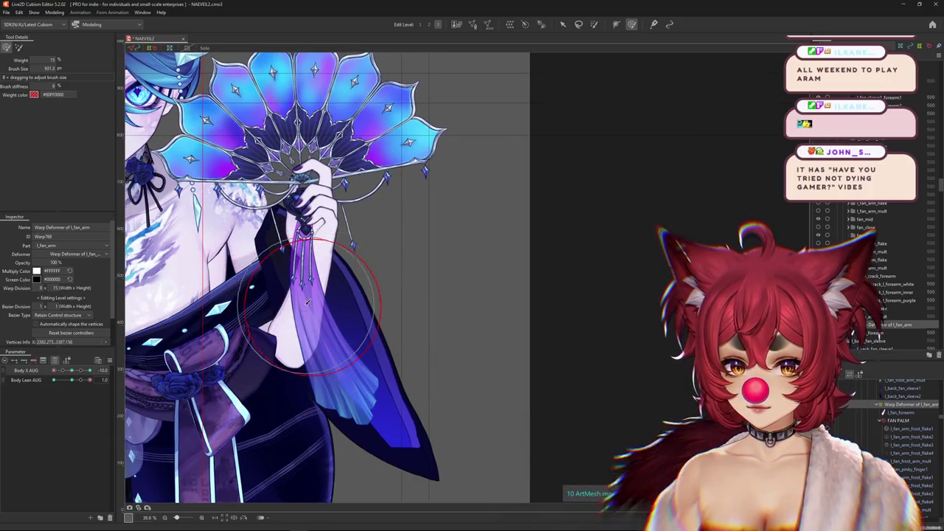
pyautogui.scroll(-3, 308, 301)
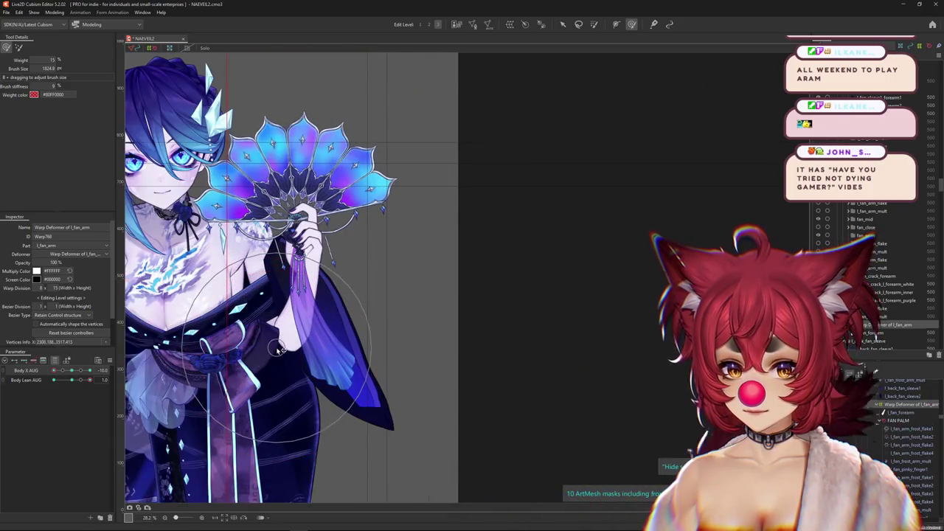
# Step: Adjust the fan arm warp with the Deform Brush at Body Lean 0 and Body X 0
pyautogui.moveTo(317, 383); pyautogui.dragTo(323, 361)
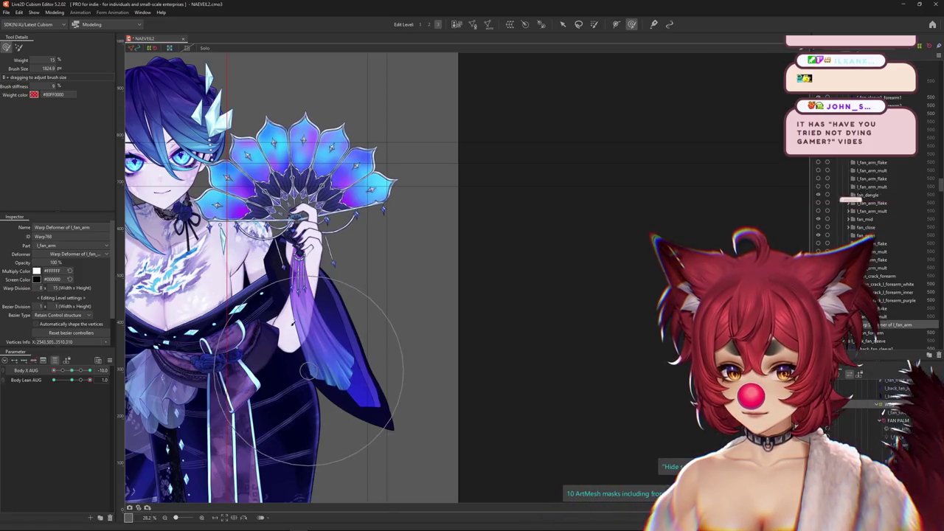
pyautogui.moveTo(72, 369); pyautogui.dragTo(80, 371)
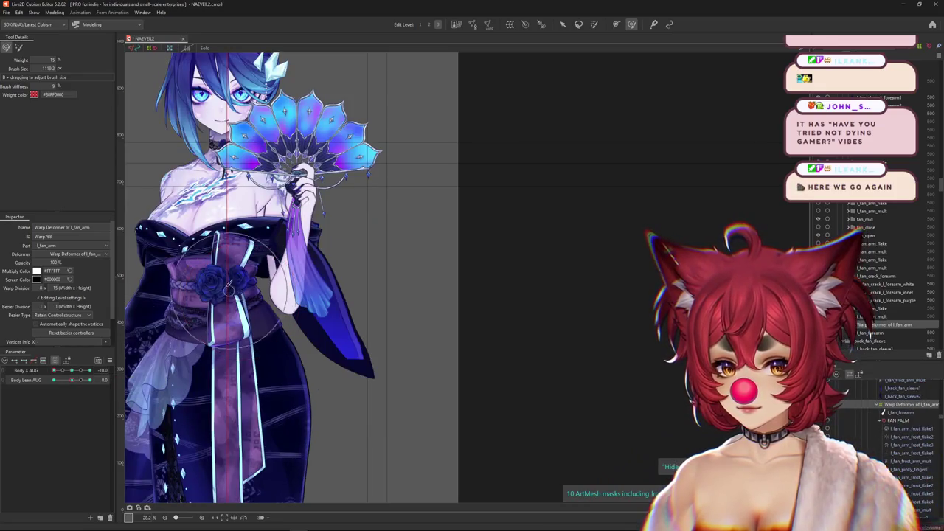
pyautogui.moveTo(237, 285); pyautogui.dragTo(279, 339)
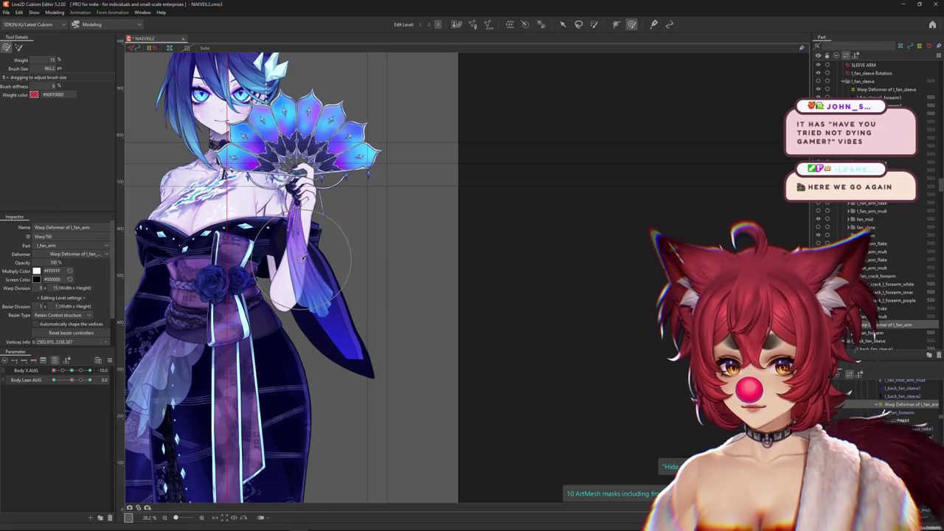
pyautogui.moveTo(58, 371); pyautogui.dragTo(72, 370)
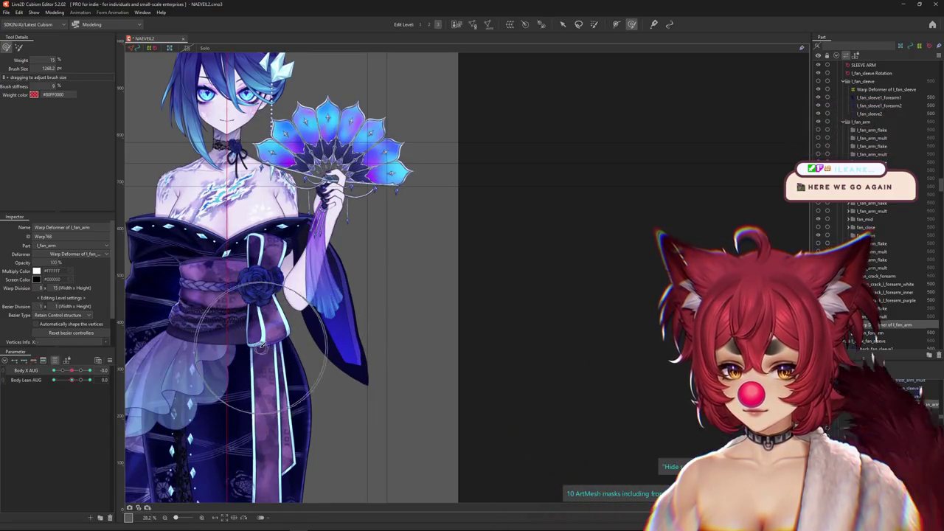
pyautogui.moveTo(274, 325); pyautogui.dragTo(261, 290)
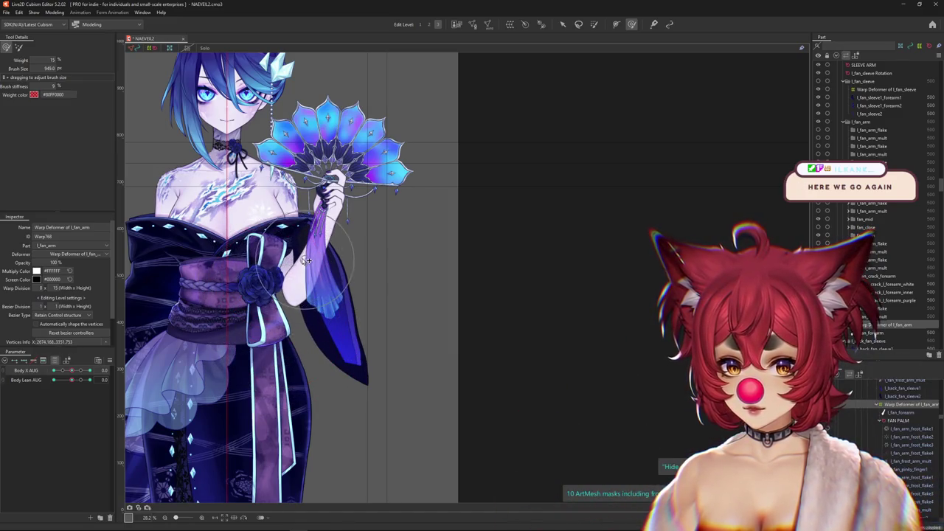
# Step: Sweep Body X from -10 to 10 to check the arm follows smoothly
pyautogui.moveTo(334, 285); pyautogui.dragTo(329, 169)
pyautogui.moveTo(71, 370); pyautogui.dragTo(53, 370)
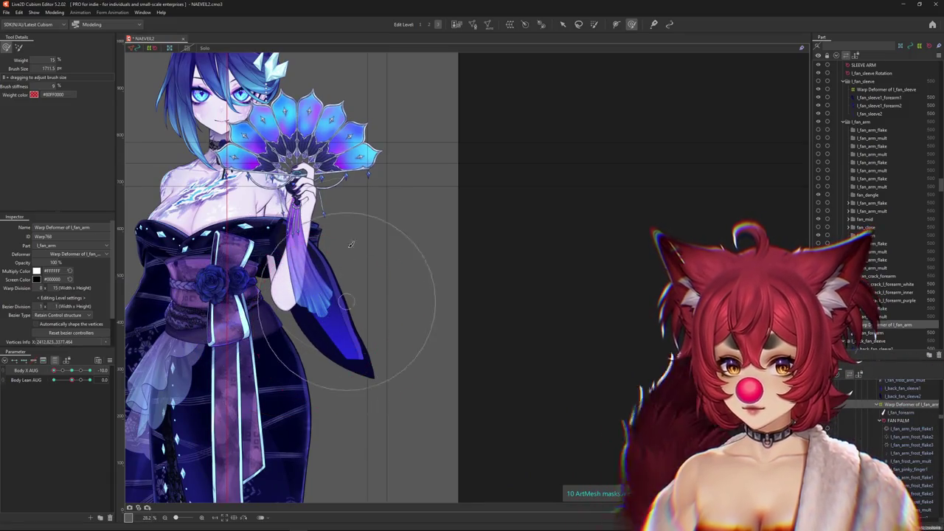
pyautogui.moveTo(53, 369)
pyautogui.mouseDown()
pyautogui.moveTo(90, 369)
pyautogui.moveTo(89, 380)
pyautogui.mouseUp()
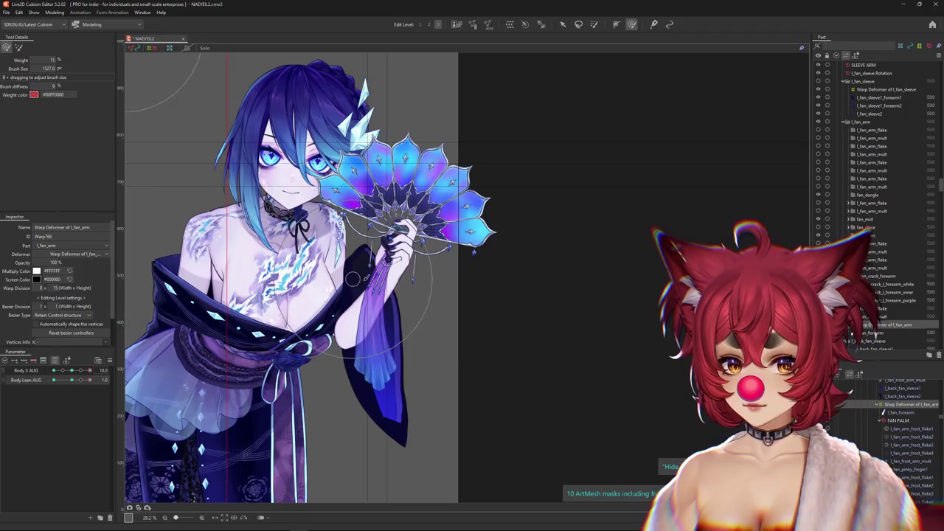
pyautogui.click(563, 23)
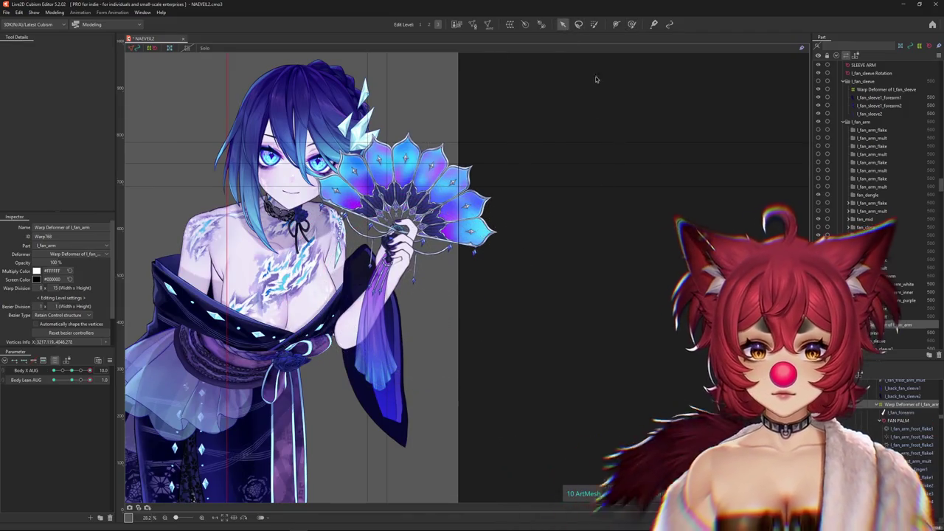
# Step: Key the l_fan_sleeve Rotation angle and a 132% scale at the turned Body X pose
pyautogui.scroll(-3, 893, 424)
pyautogui.scroll(5, 893, 425)
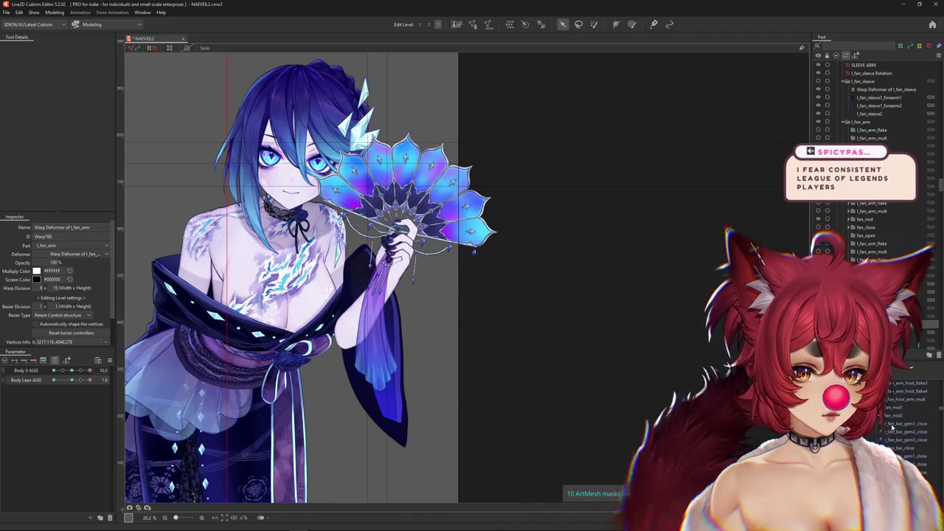
pyautogui.click(881, 415)
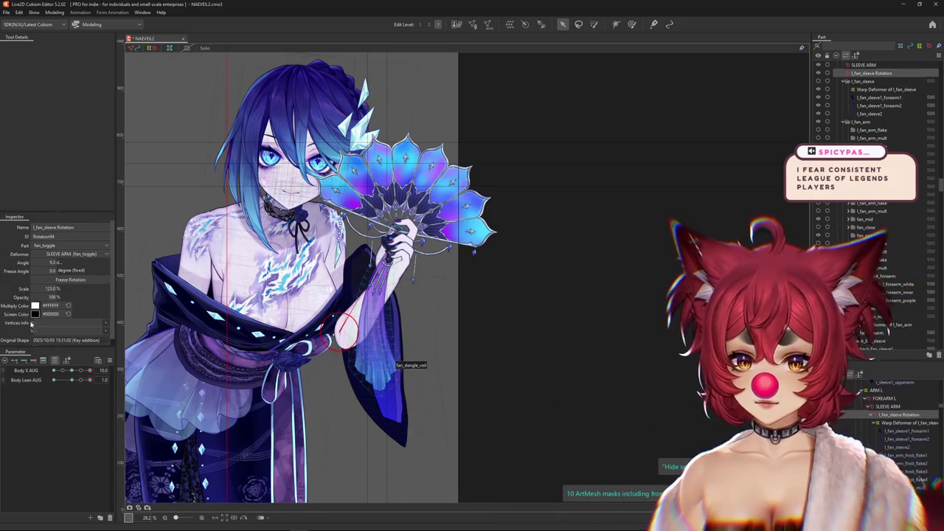
pyautogui.click(72, 372)
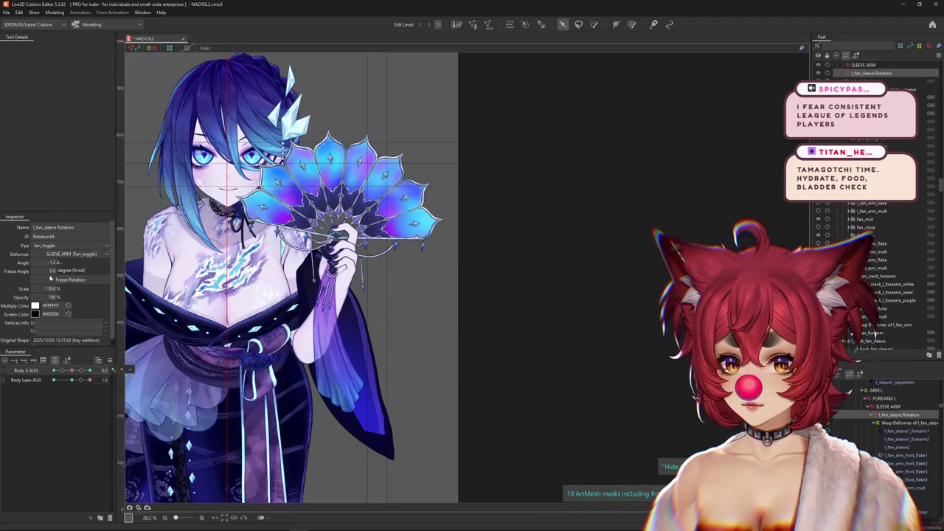
pyautogui.click(89, 370)
pyautogui.moveTo(89, 370); pyautogui.dragTo(97, 369)
pyautogui.moveTo(54, 292); pyautogui.dragTo(59, 292)
pyautogui.moveTo(89, 370)
pyautogui.mouseDown()
pyautogui.moveTo(41, 378)
pyautogui.moveTo(89, 379)
pyautogui.moveTo(27, 354)
pyautogui.mouseUp()
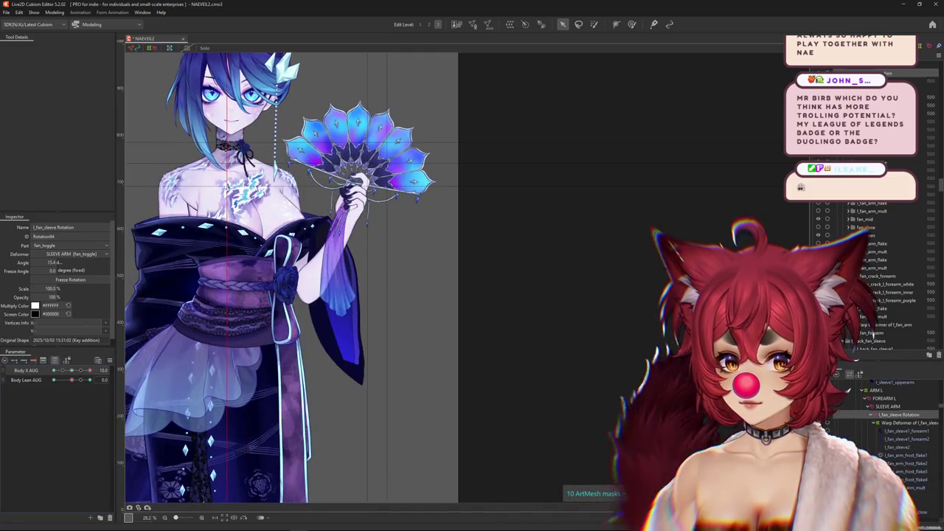
# Step: Set the sleeve scale to 102%, then 101%, and lean the body fully with Body Lean AUG
pyautogui.write('102')
pyautogui.press('Return')
pyautogui.write('101')
pyautogui.press('Return')
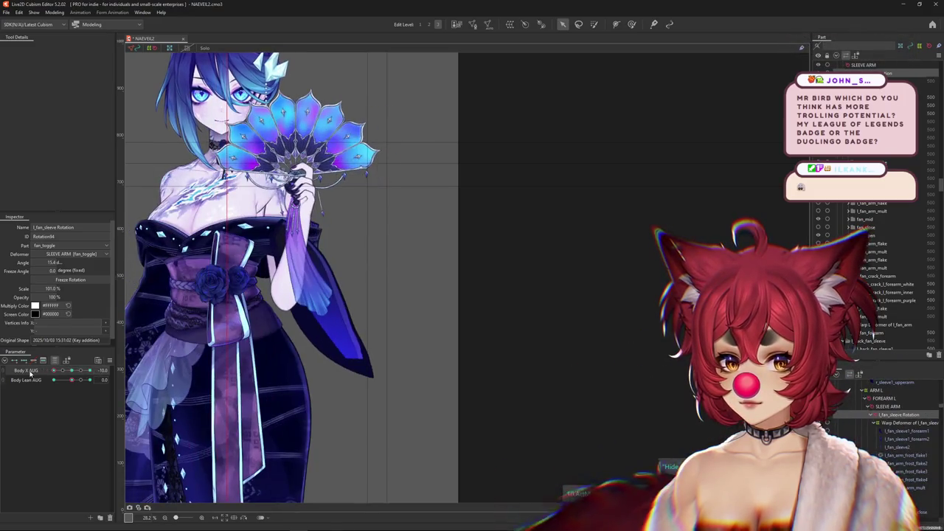
pyautogui.moveTo(74, 382); pyautogui.dragTo(42, 381)
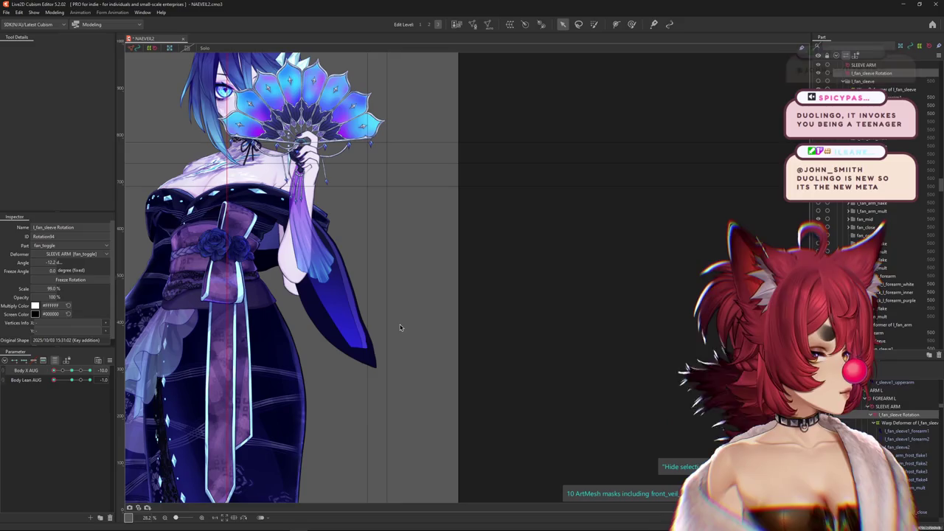
pyautogui.hotkey('ctrl', 'h')
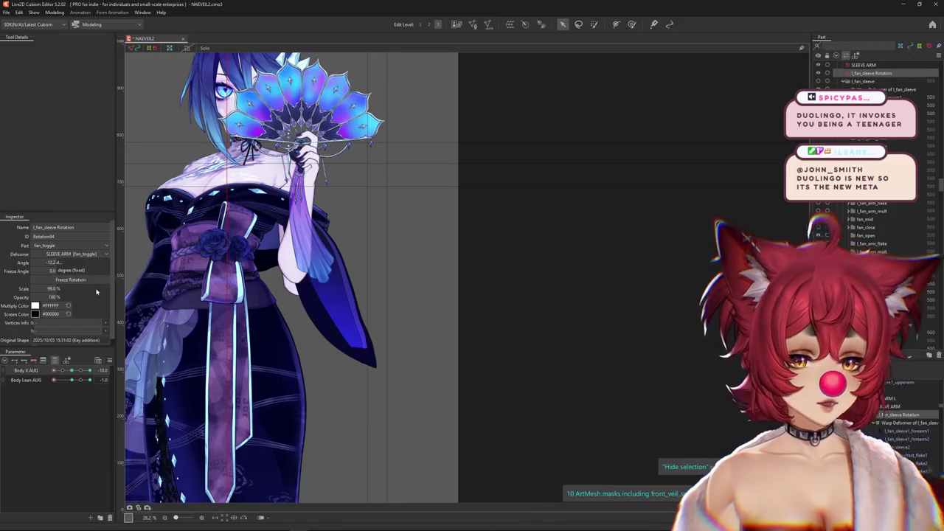
# Step: Fine-tune the sleeve scale at the opposite Body X extreme and sweep Body X to preview it
pyautogui.moveTo(76, 370)
pyautogui.mouseDown()
pyautogui.moveTo(68, 373)
pyautogui.moveTo(113, 373)
pyautogui.mouseUp()
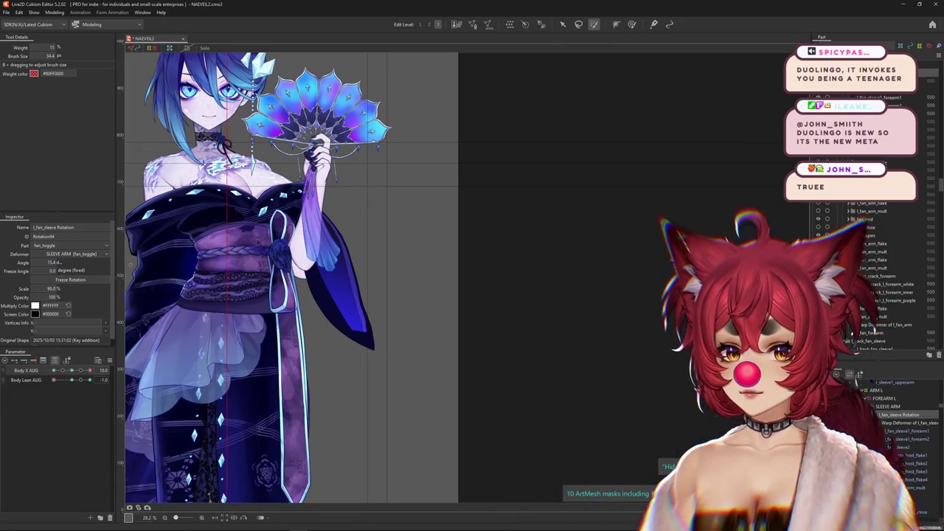
pyautogui.moveTo(54, 288); pyautogui.dragTo(54, 293)
pyautogui.moveTo(67, 372); pyautogui.dragTo(30, 373)
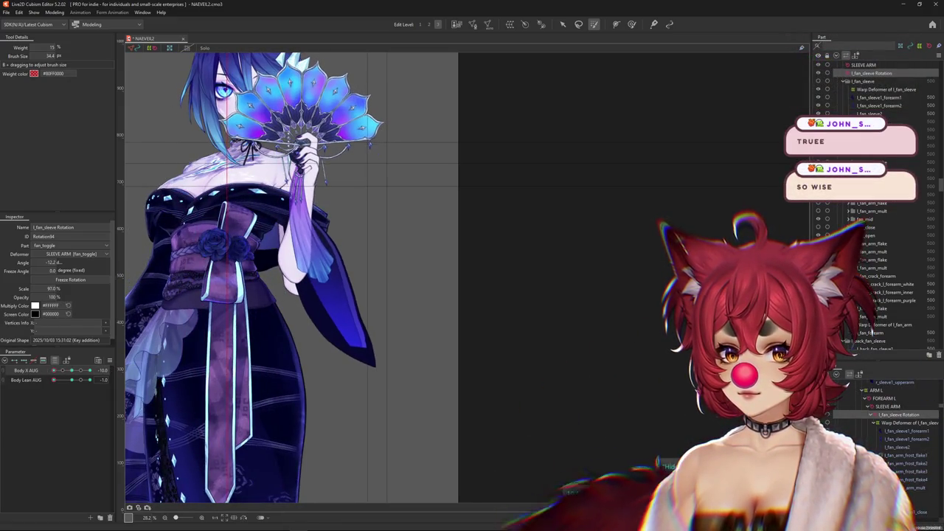
pyautogui.moveTo(70, 368)
pyautogui.mouseDown()
pyautogui.moveTo(72, 376)
pyautogui.moveTo(98, 371)
pyautogui.mouseUp()
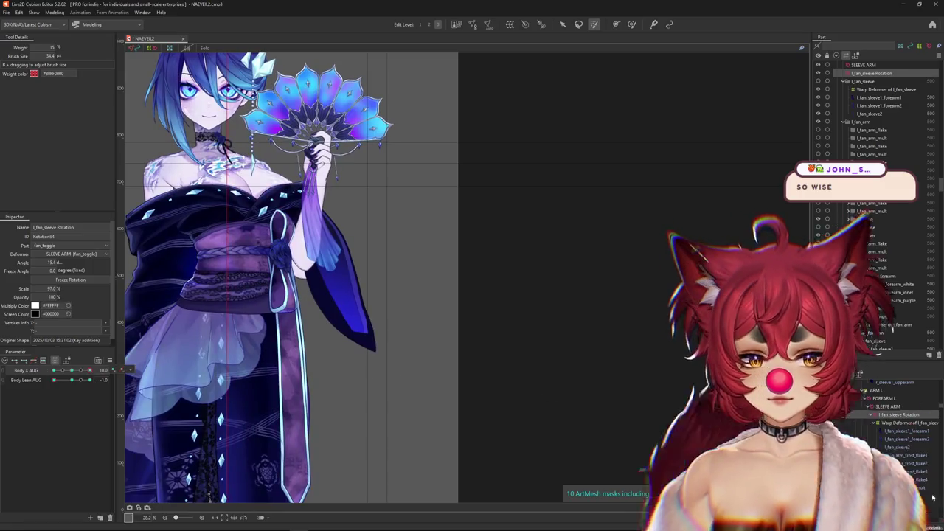
pyautogui.hotkey('ctrl', 'h')
pyautogui.click(908, 393)
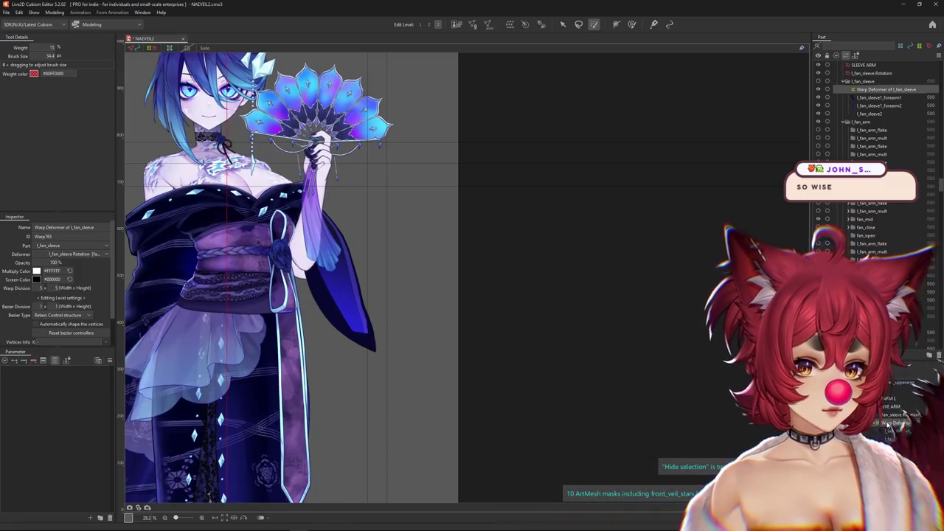
# Step: Hide the deformer grid and brush-reshape the fan and arm at the turned Body X pose
pyautogui.scroll(-3, 890, 435)
pyautogui.scroll(-3, 890, 441)
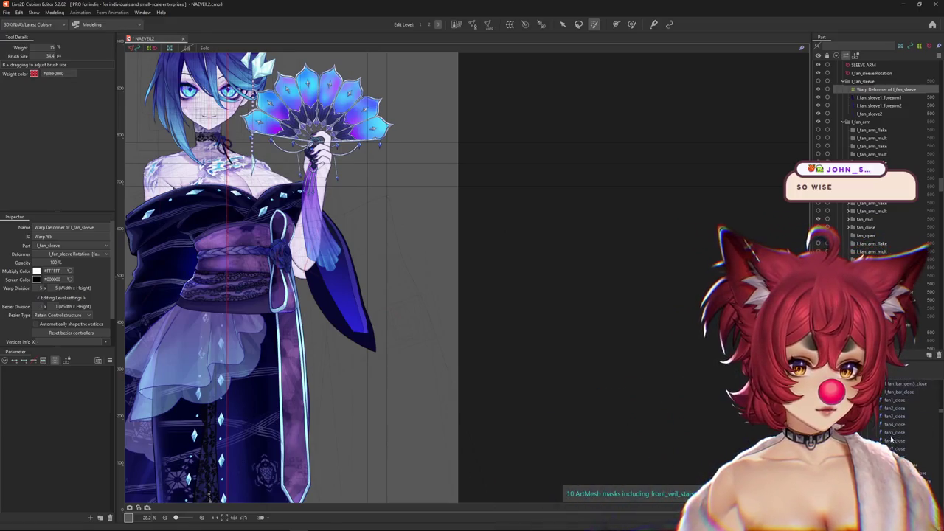
pyautogui.click(632, 24)
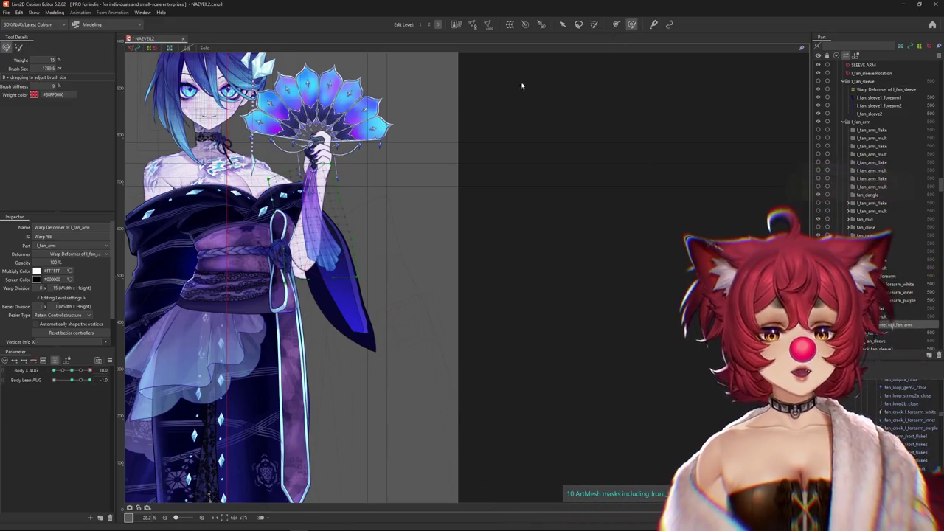
pyautogui.hotkey('ctrl', 'h')
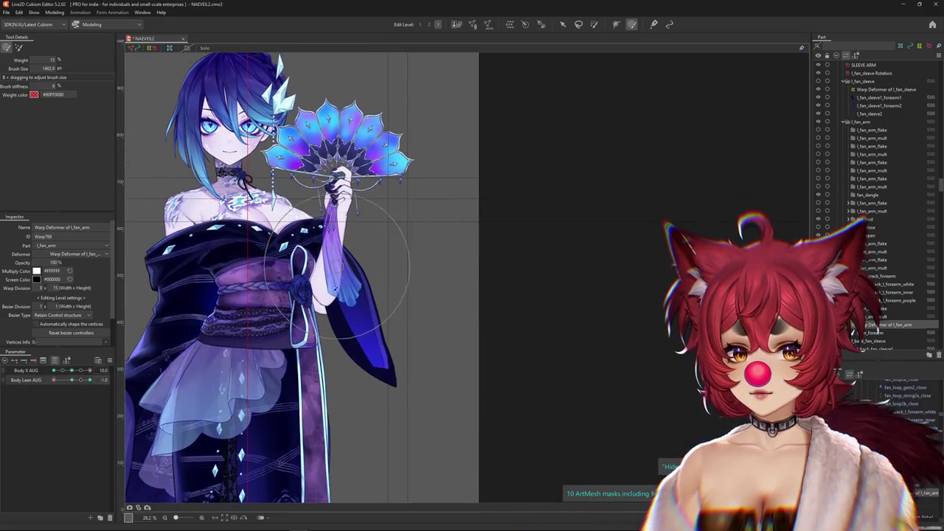
pyautogui.moveTo(335, 280); pyautogui.dragTo(332, 310)
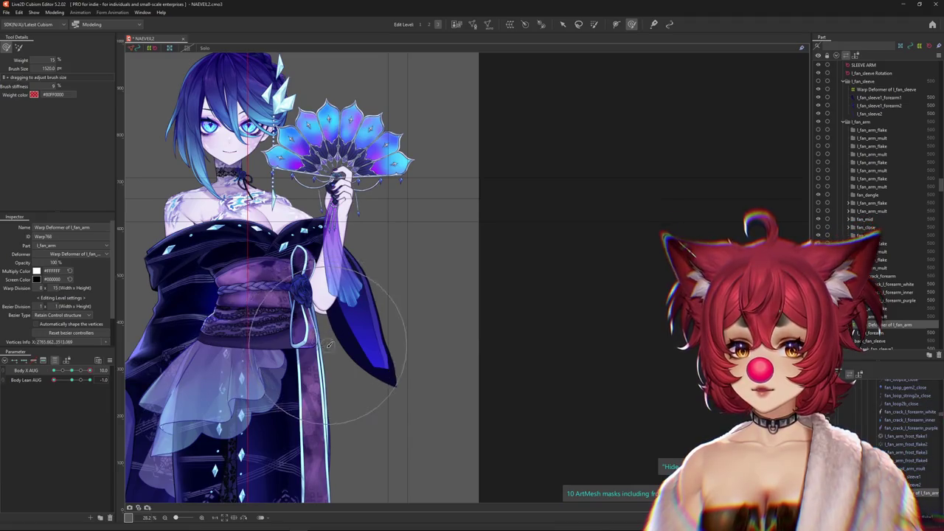
pyautogui.moveTo(300, 273); pyautogui.dragTo(334, 279)
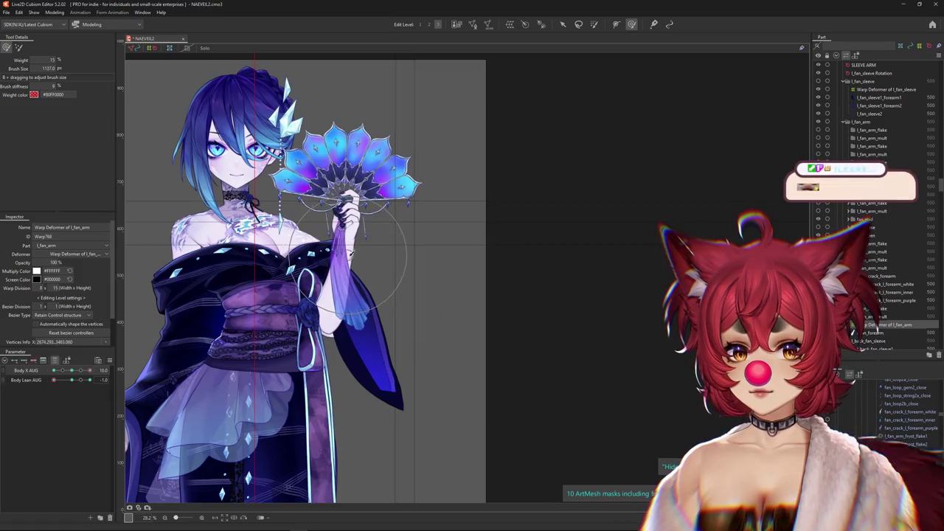
pyautogui.moveTo(89, 371); pyautogui.dragTo(97, 372)
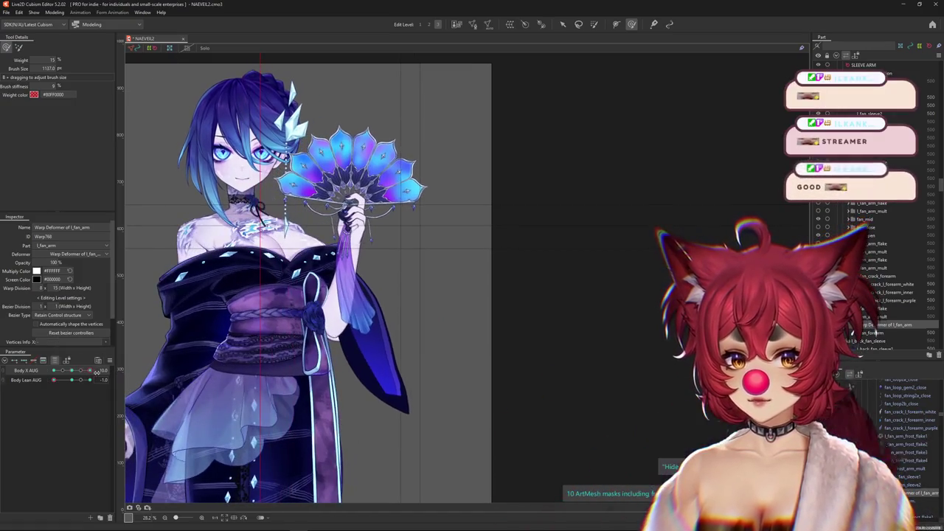
# Step: At Body X about 4.1, warp the fan larger and more upright, then turn to the opposite extreme
pyautogui.click(72, 375)
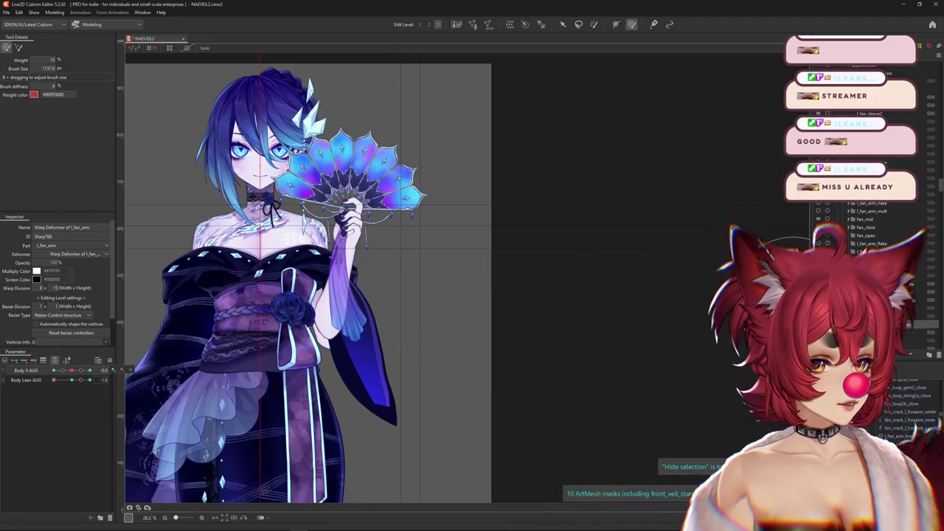
pyautogui.moveTo(72, 370); pyautogui.dragTo(98, 369)
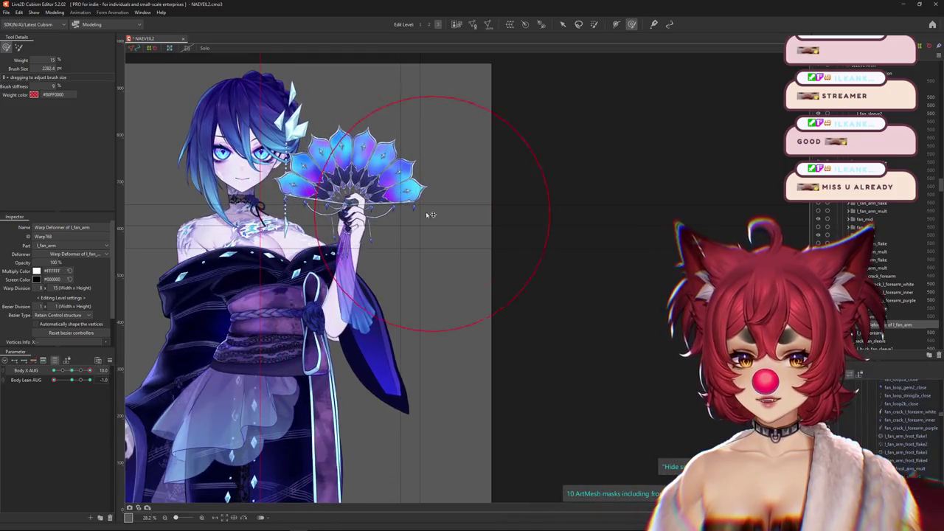
pyautogui.moveTo(436, 218); pyautogui.dragTo(374, 206)
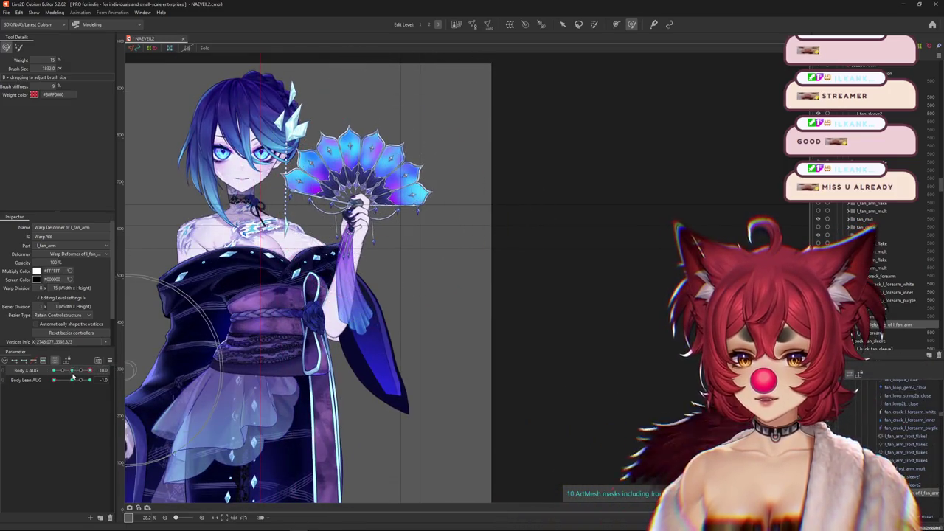
pyautogui.moveTo(72, 371); pyautogui.dragTo(35, 380)
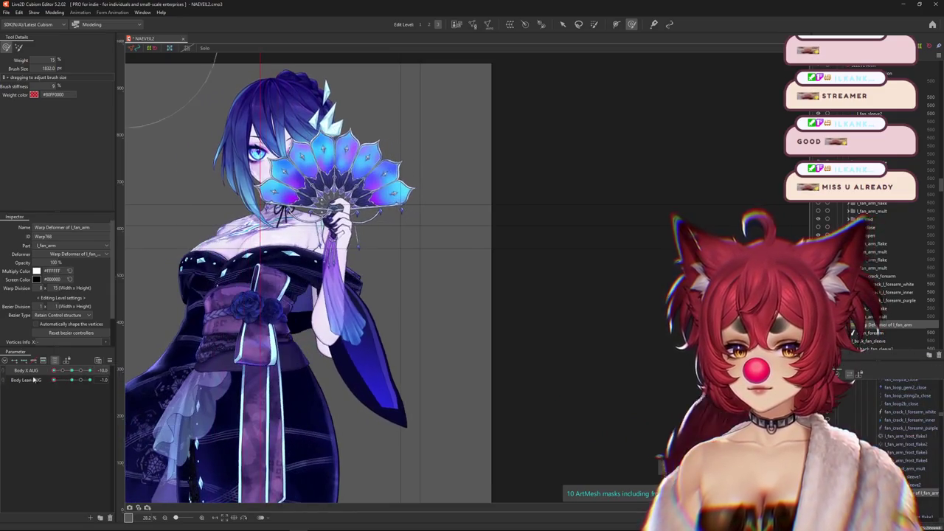
pyautogui.moveTo(337, 213)
pyautogui.mouseDown()
pyautogui.moveTo(326, 273)
pyautogui.moveTo(324, 264)
pyautogui.mouseUp()
# Step: Reset Body Lean and sweep Body X through about -4.9 to test the fan swing
pyautogui.moveTo(54, 371)
pyautogui.mouseDown()
pyautogui.moveTo(89, 371)
pyautogui.moveTo(73, 380)
pyautogui.moveTo(54, 371)
pyautogui.mouseUp()
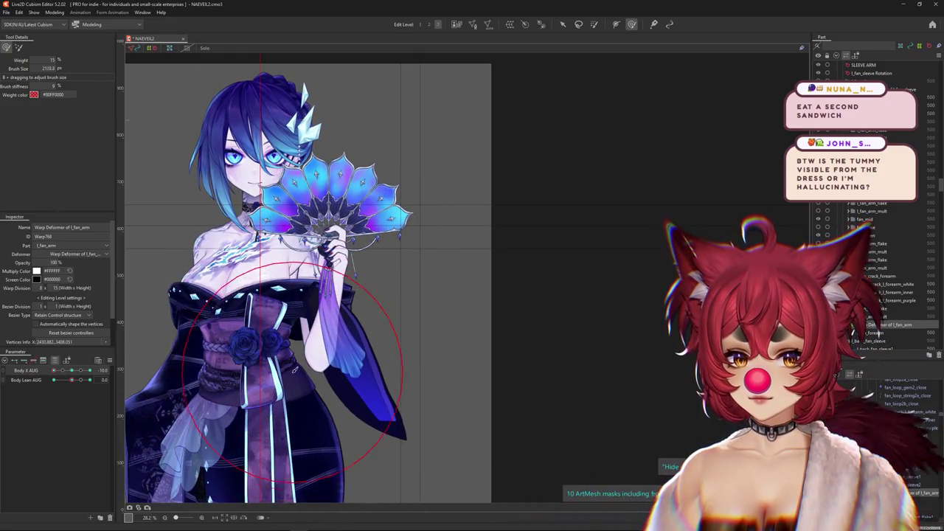
pyautogui.moveTo(53, 371)
pyautogui.mouseDown()
pyautogui.moveTo(90, 371)
pyautogui.moveTo(37, 378)
pyautogui.moveTo(99, 378)
pyautogui.mouseUp()
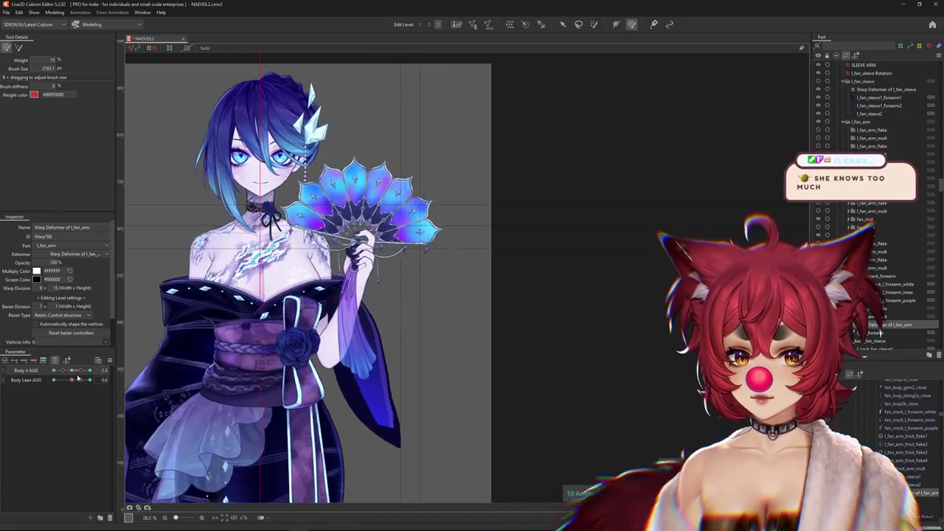
pyautogui.moveTo(388, 171); pyautogui.dragTo(153, 277)
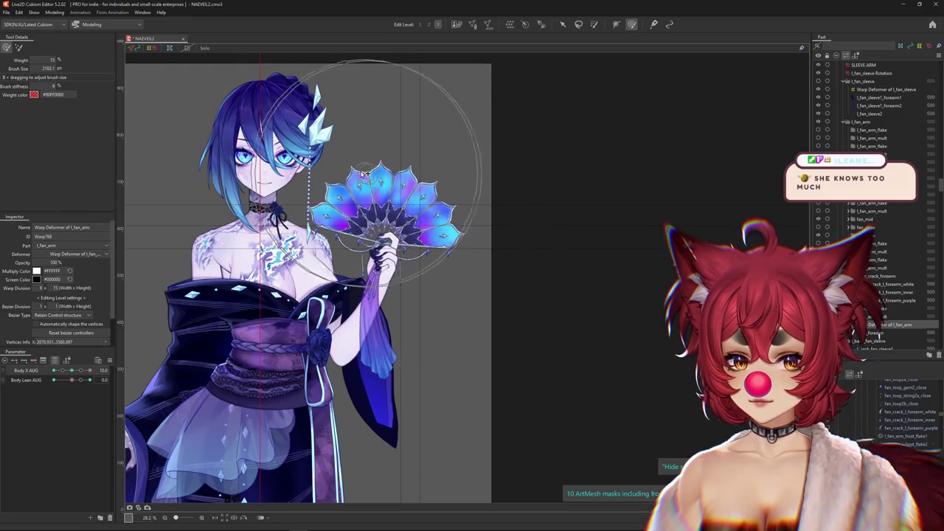
pyautogui.click(562, 24)
pyautogui.moveTo(54, 370); pyautogui.dragTo(103, 370)
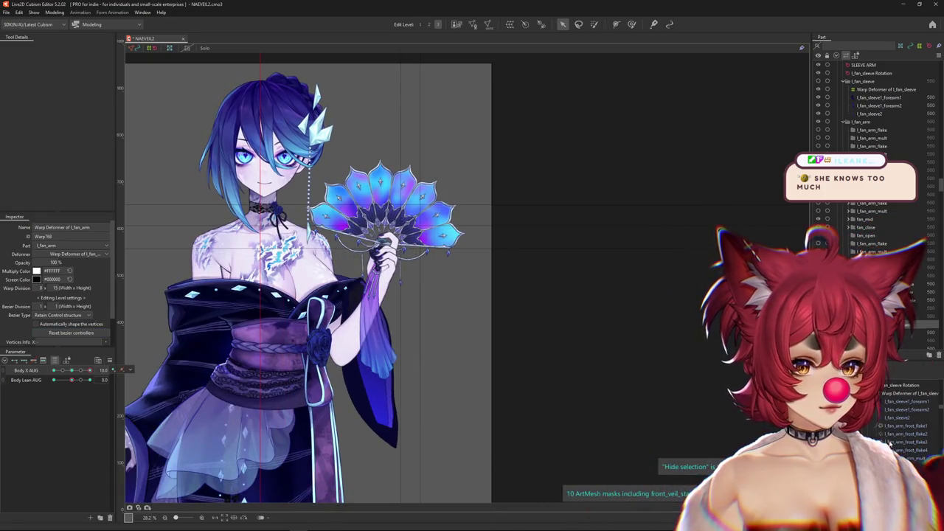
# Step: Adjust the l_fan_sleeve Rotation scale to 99% at Body X AUG -10
pyautogui.click(885, 386)
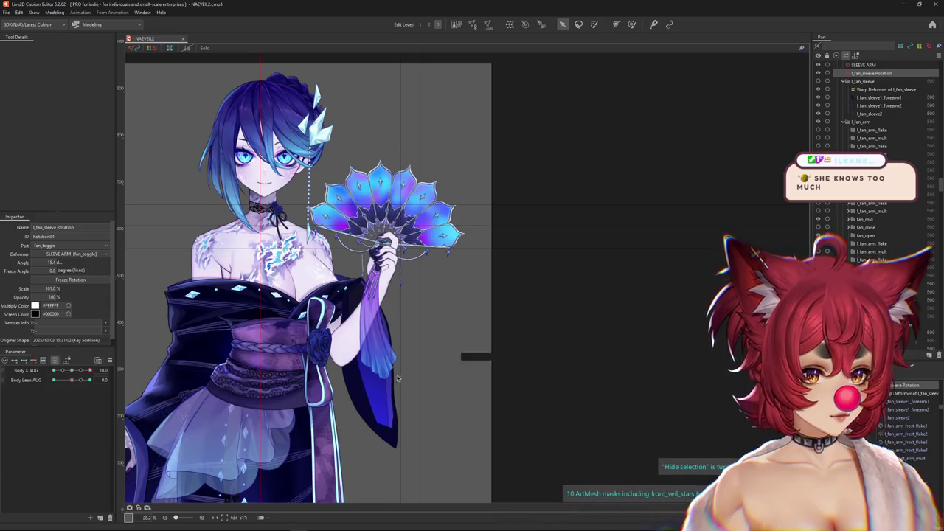
pyautogui.scroll(2, 395, 374)
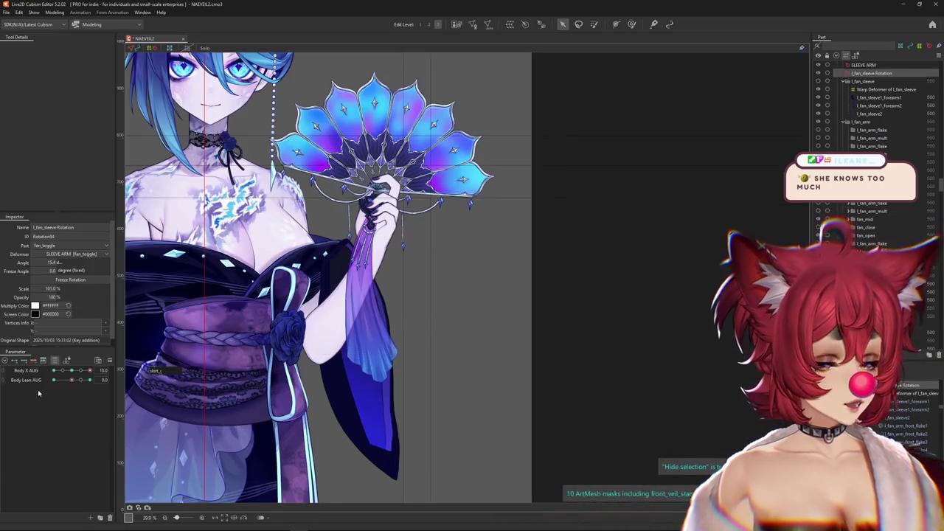
pyautogui.moveTo(89, 370); pyautogui.dragTo(40, 373)
pyautogui.scroll(-1, 311, 295)
pyautogui.scroll(-1, 359, 295)
pyautogui.moveTo(59, 290); pyautogui.dragTo(59, 293)
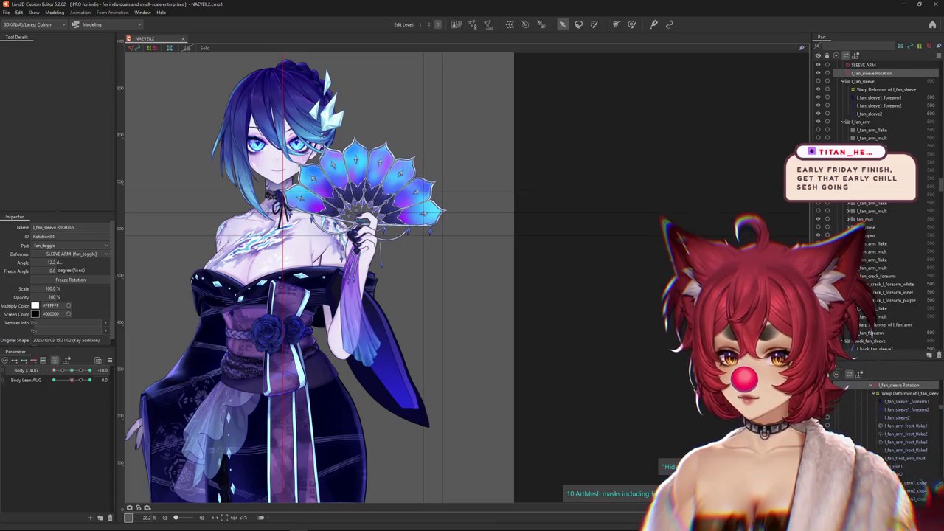
# Step: Re-centre Body Lean and set up weight painting on the Warp Deformer of l_fan_arm
pyautogui.moveTo(76, 377); pyautogui.dragTo(83, 378)
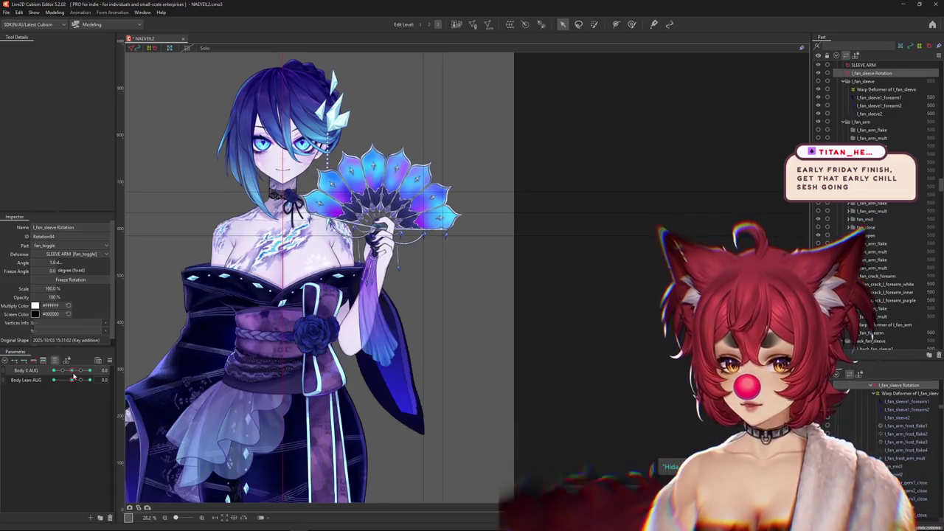
pyautogui.click(632, 24)
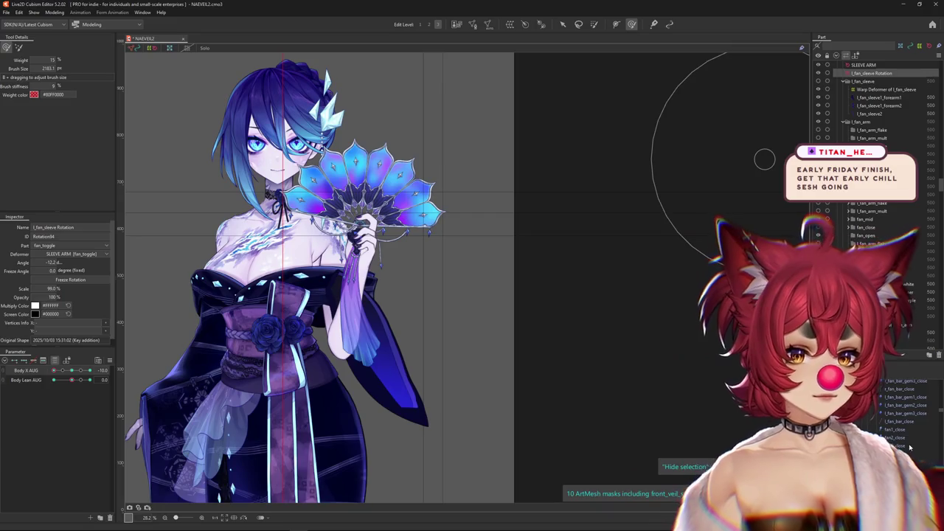
pyautogui.click(890, 435)
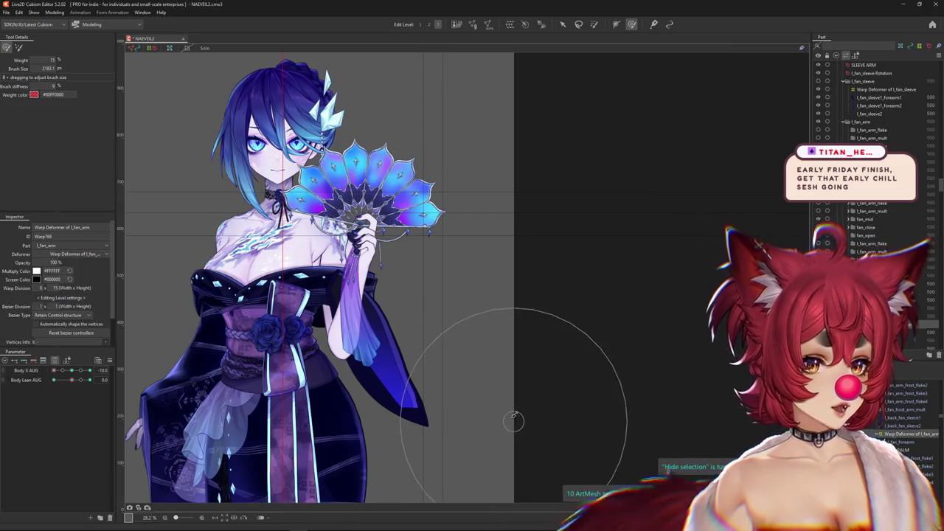
# Step: Paint weight onto the fan and hand, checking the arm at several Body X and Body Lean poses
pyautogui.hotkey('ctrl', 'h')
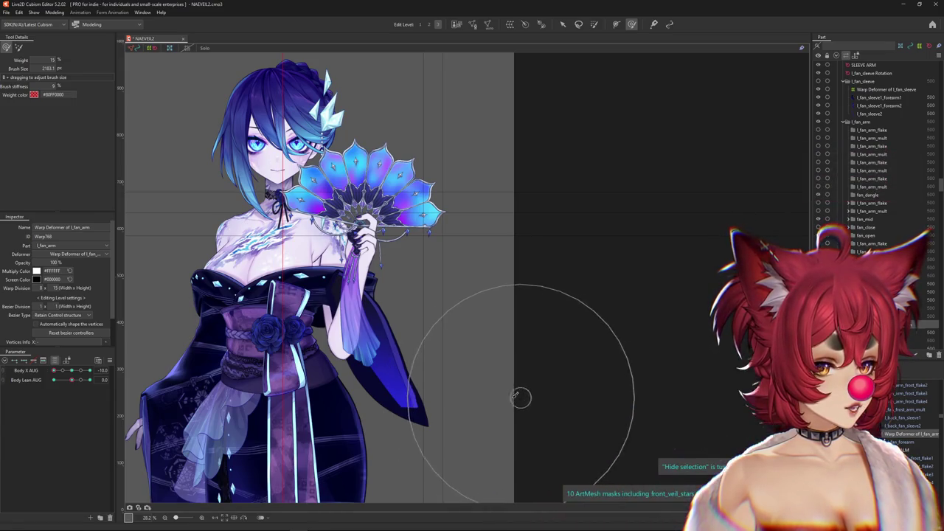
pyautogui.moveTo(517, 389); pyautogui.dragTo(475, 390)
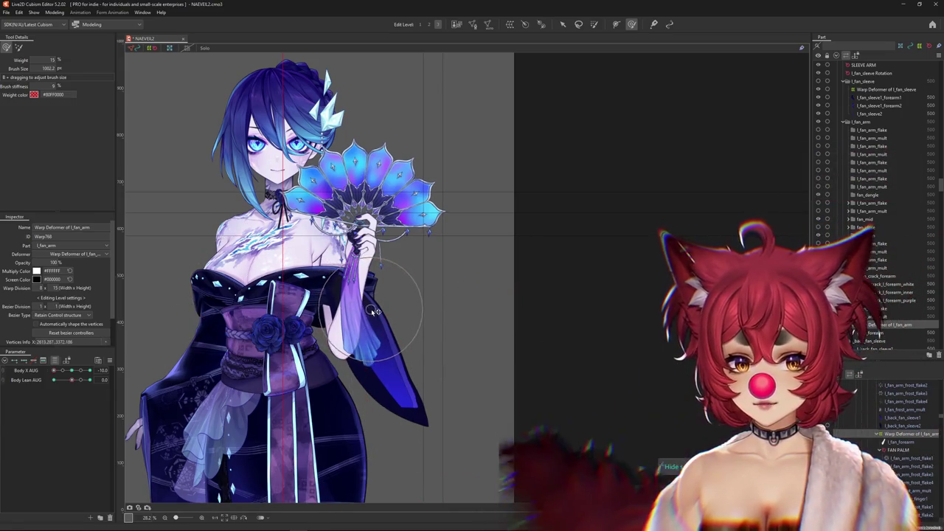
pyautogui.moveTo(54, 370)
pyautogui.mouseDown()
pyautogui.moveTo(97, 372)
pyautogui.moveTo(54, 370)
pyautogui.moveTo(54, 380)
pyautogui.mouseUp()
pyautogui.moveTo(391, 225); pyautogui.dragTo(349, 219)
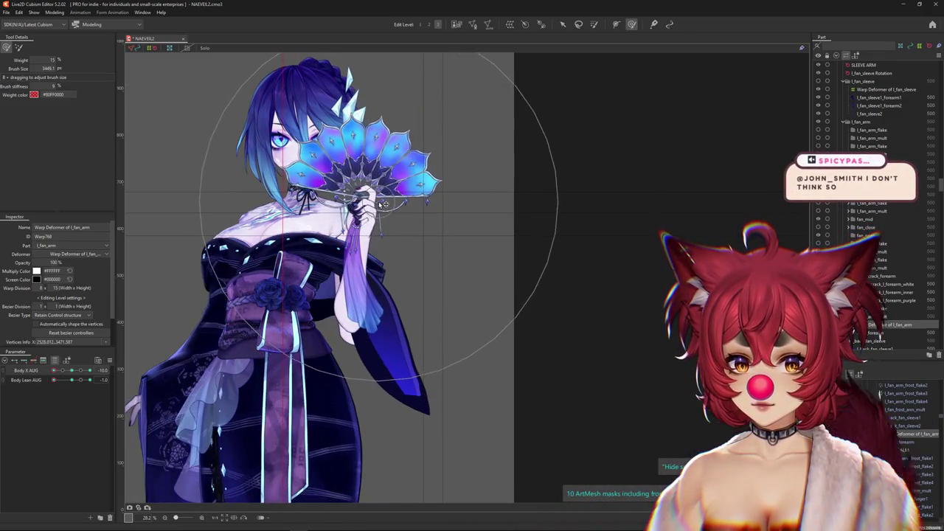
pyautogui.moveTo(81, 385)
pyautogui.mouseDown()
pyautogui.moveTo(90, 380)
pyautogui.moveTo(32, 388)
pyautogui.mouseUp()
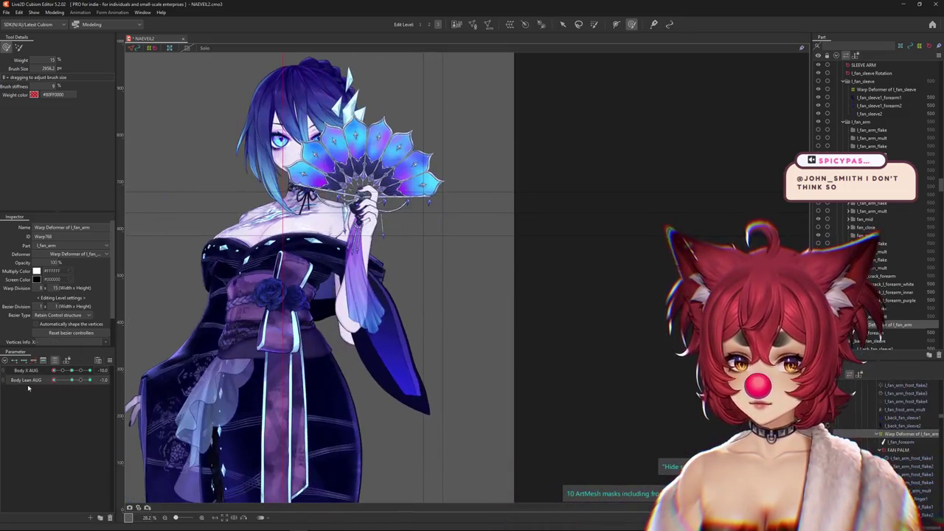
pyautogui.moveTo(344, 380); pyautogui.dragTo(377, 188)
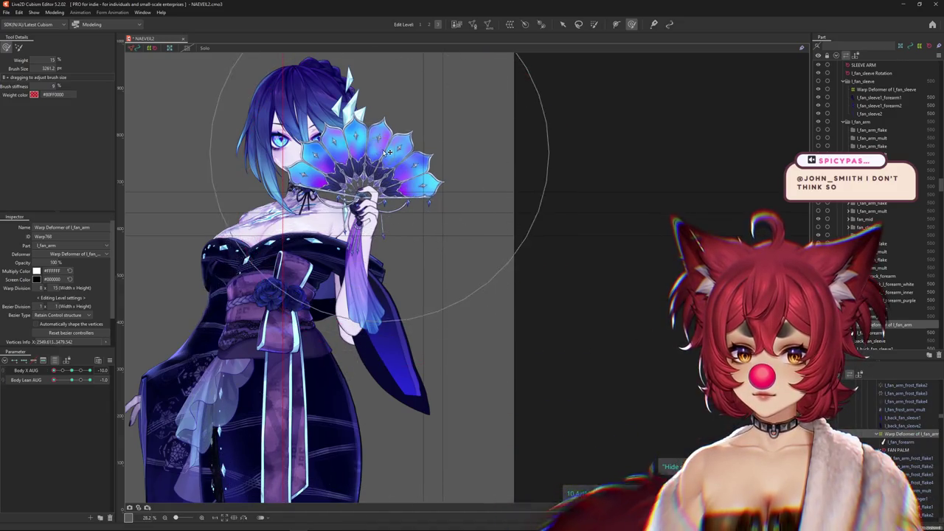
pyautogui.moveTo(53, 370); pyautogui.dragTo(113, 376)
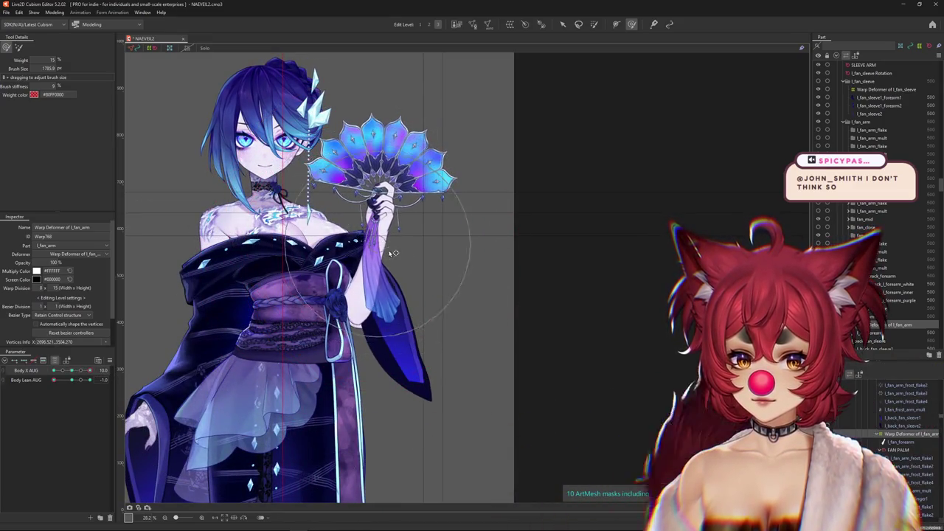
pyautogui.moveTo(393, 252); pyautogui.dragTo(398, 255)
pyautogui.moveTo(90, 370)
pyautogui.mouseDown()
pyautogui.moveTo(12, 374)
pyautogui.moveTo(114, 376)
pyautogui.moveTo(42, 377)
pyautogui.moveTo(81, 380)
pyautogui.mouseUp()
# Step: With a larger brush, paint fan weights so the fan shifts up and right, checking with Body Lean
pyautogui.moveTo(325, 250)
pyautogui.mouseDown()
pyautogui.moveTo(426, 232)
pyautogui.moveTo(435, 243)
pyautogui.mouseUp()
pyautogui.moveTo(71, 381); pyautogui.dragTo(91, 384)
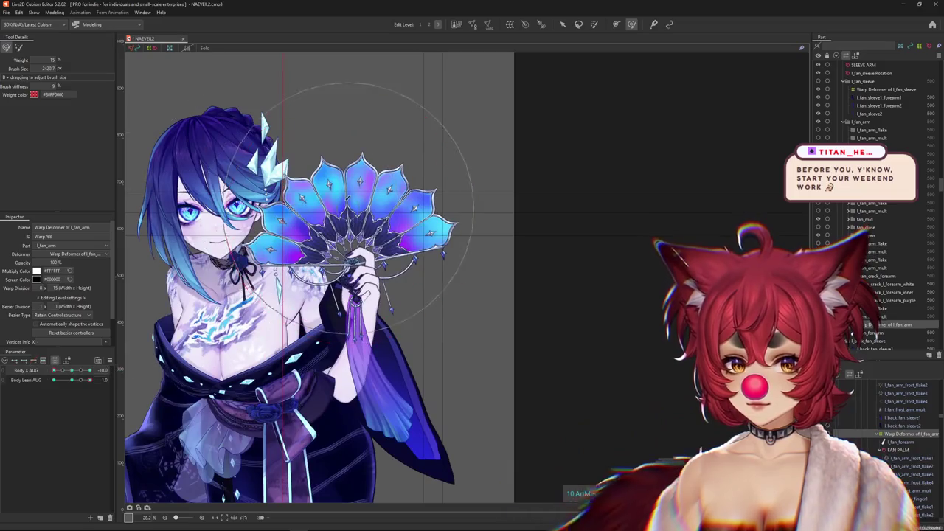
pyautogui.moveTo(352, 217); pyautogui.dragTo(419, 303)
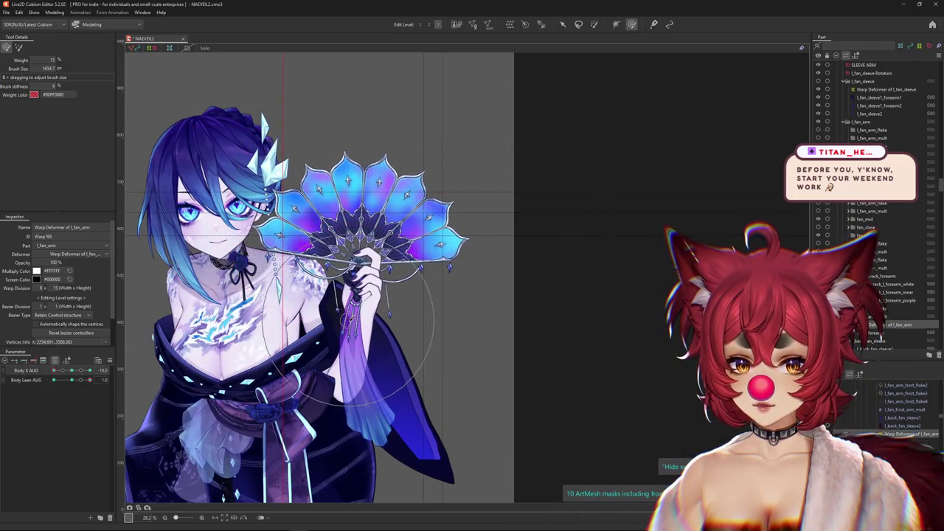
pyautogui.moveTo(347, 325); pyautogui.dragTo(340, 343)
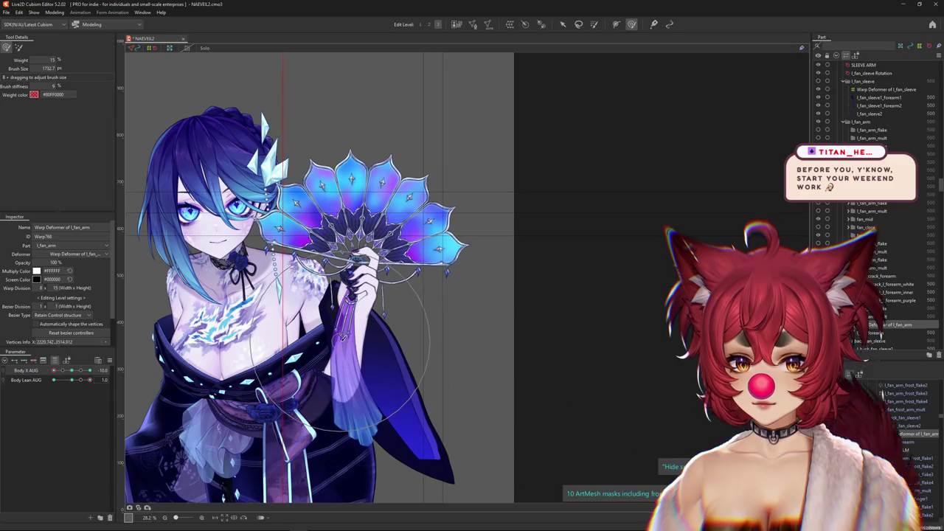
pyautogui.moveTo(68, 380)
pyautogui.mouseDown()
pyautogui.moveTo(55, 381)
pyautogui.moveTo(90, 380)
pyautogui.mouseUp()
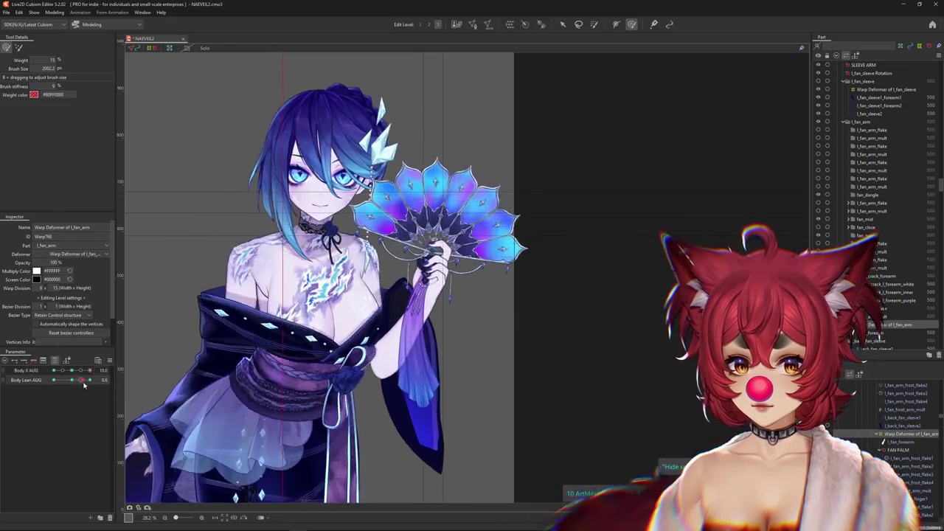
# Step: Paint arm weights over the hand and down onto the sleeve, swaying Body Lean to check
pyautogui.moveTo(448, 361); pyautogui.dragTo(447, 411)
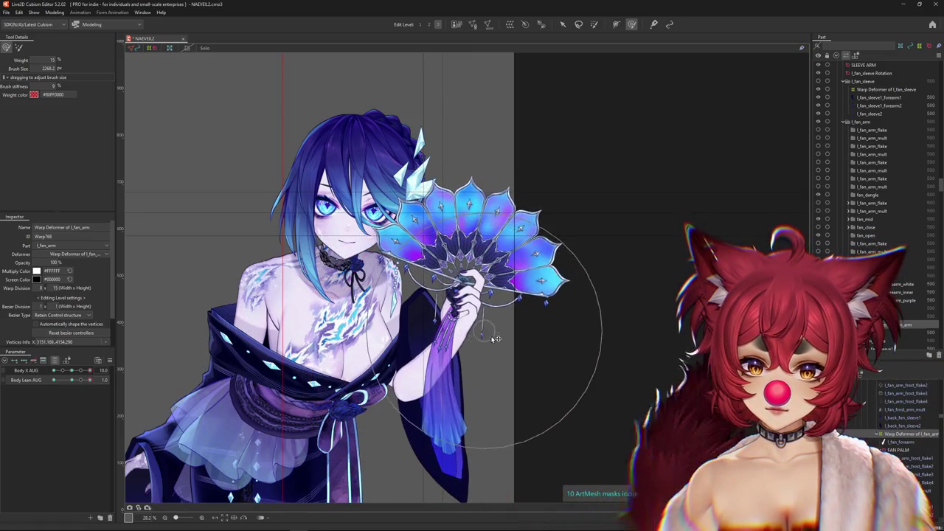
pyautogui.moveTo(469, 315); pyautogui.dragTo(455, 448)
pyautogui.moveTo(72, 370); pyautogui.dragTo(81, 370)
pyautogui.moveTo(438, 327); pyautogui.dragTo(394, 358)
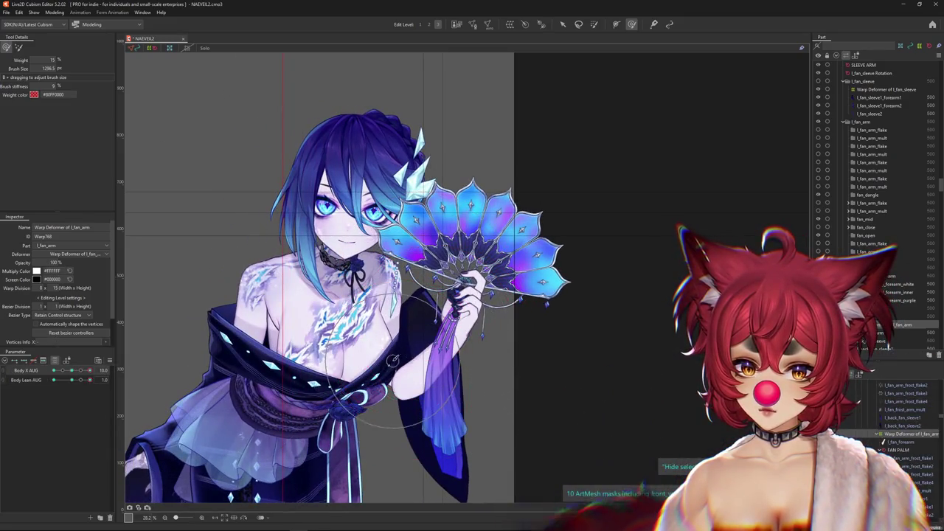
# Step: Show the mesh wireframe over the arm, keep refining with the brush, then open the Modeling menu
pyautogui.click(19, 47)
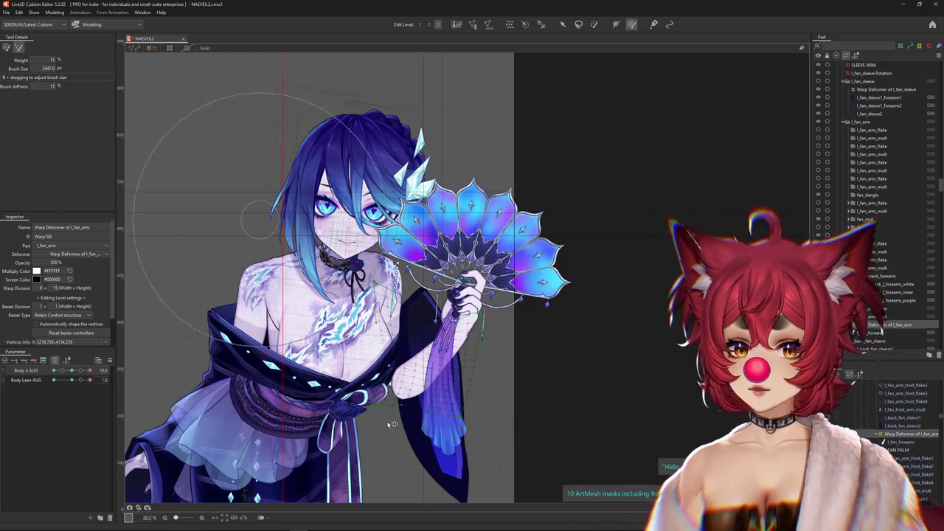
pyautogui.moveTo(515, 352); pyautogui.dragTo(177, 316)
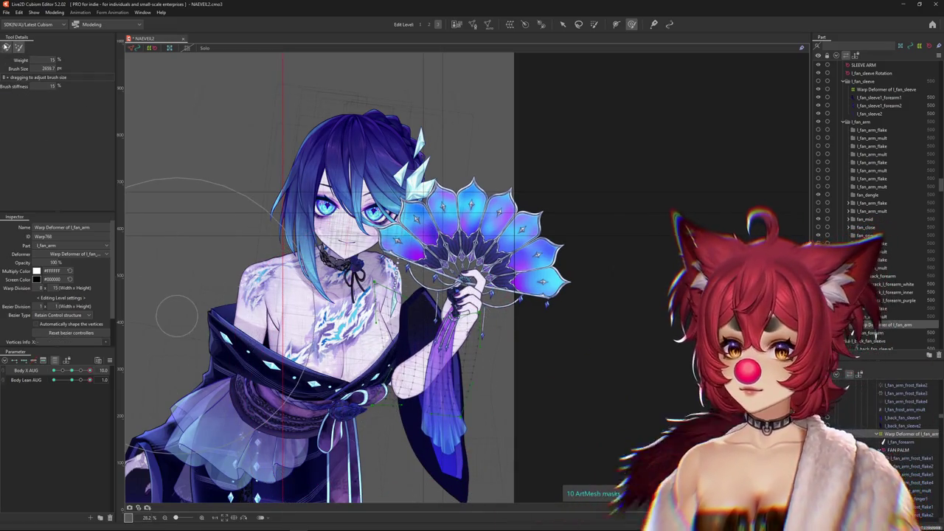
pyautogui.moveTo(72, 379)
pyautogui.mouseDown()
pyautogui.moveTo(84, 378)
pyautogui.moveTo(71, 370)
pyautogui.mouseUp()
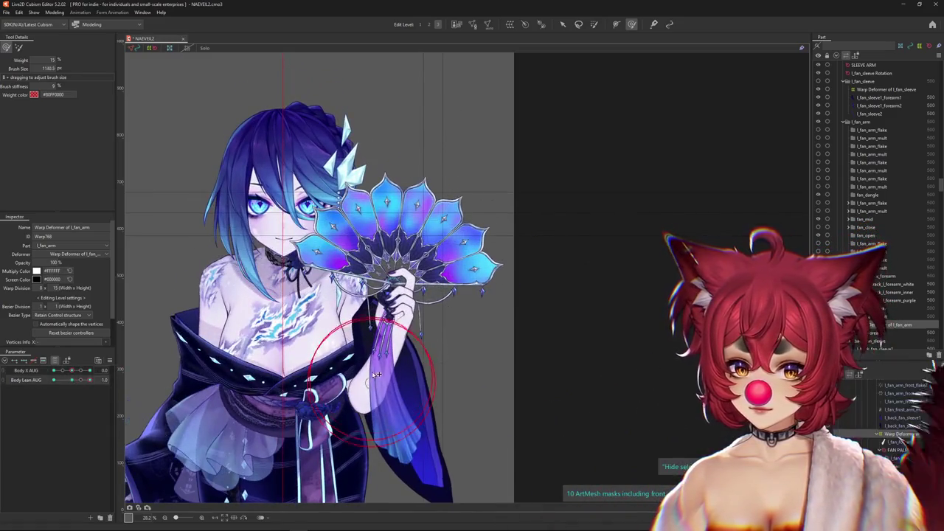
pyautogui.moveTo(382, 368)
pyautogui.mouseDown()
pyautogui.moveTo(366, 454)
pyautogui.moveTo(383, 421)
pyautogui.mouseUp()
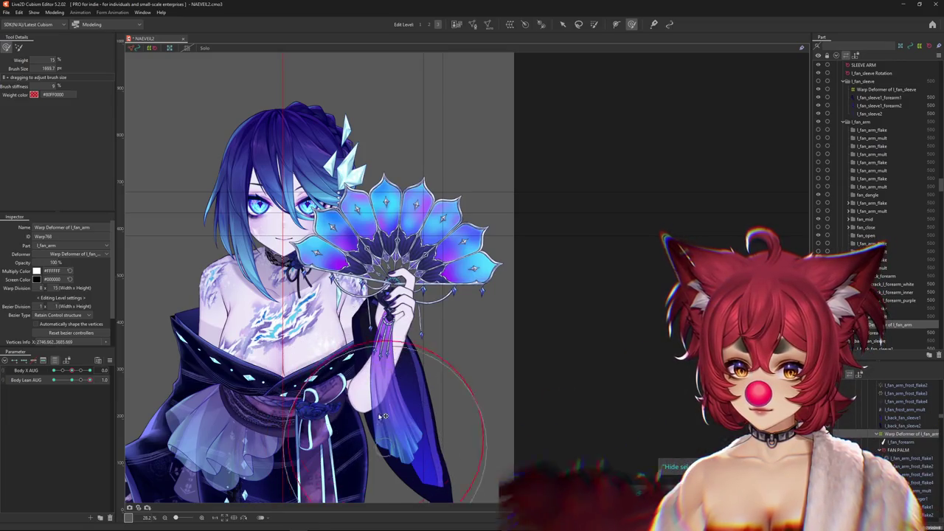
pyautogui.click(53, 13)
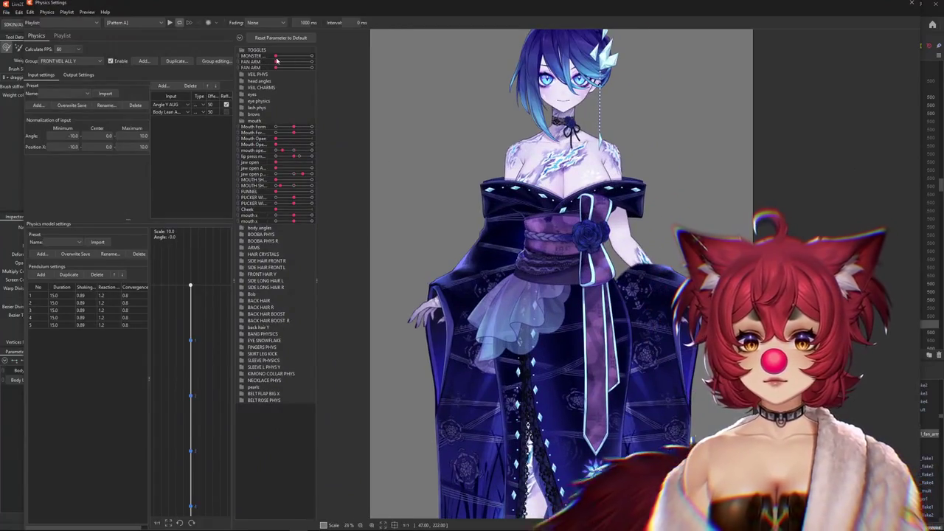
pyautogui.moveTo(277, 61); pyautogui.dragTo(314, 69)
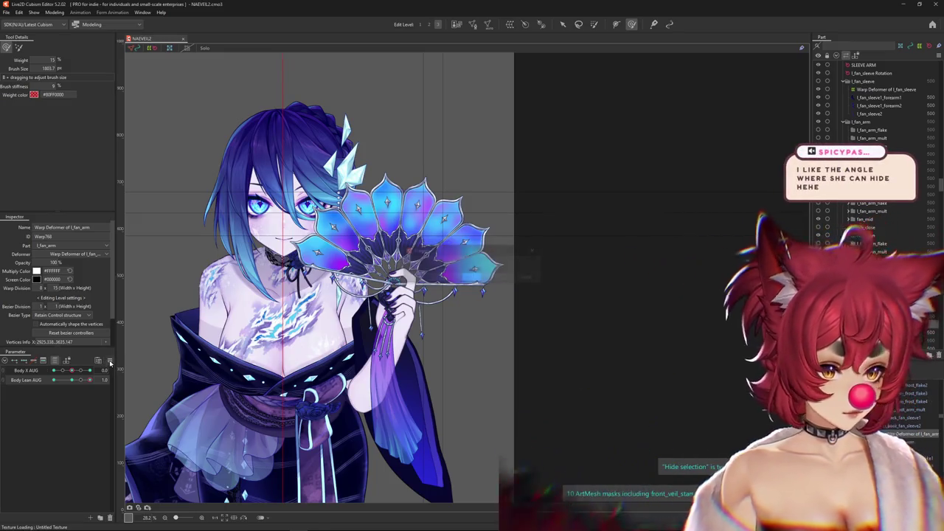
# Step: Reset the model parameters to defaults and open Physics Settings from the Modeling menu
pyautogui.click(110, 363)
pyautogui.click(154, 338)
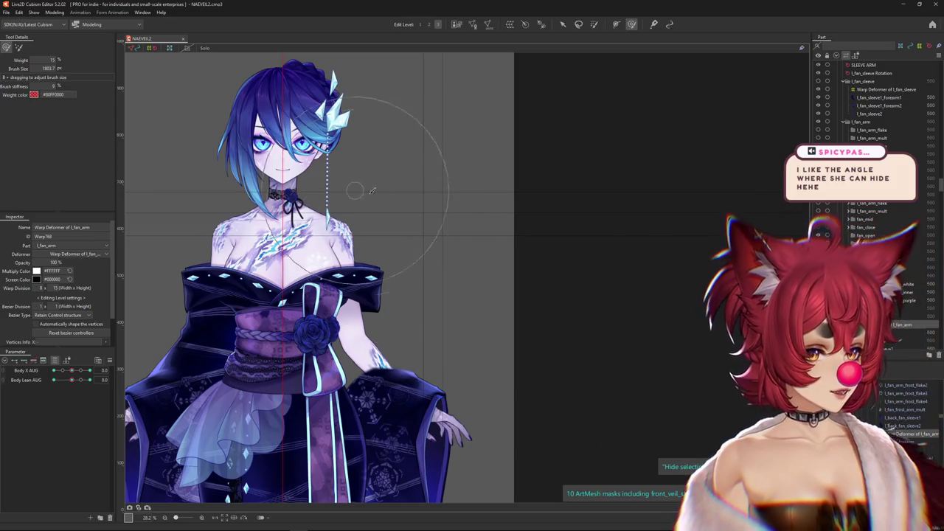
pyautogui.click(55, 13)
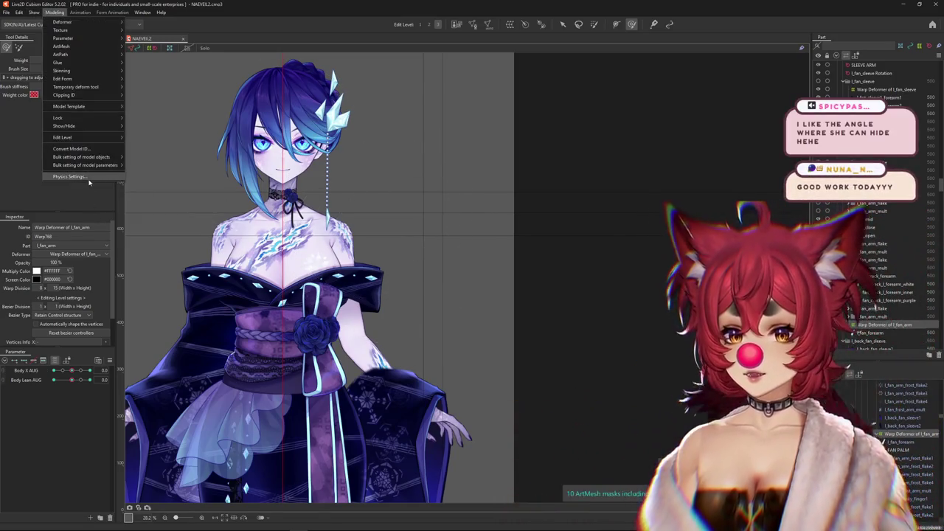
pyautogui.click(87, 177)
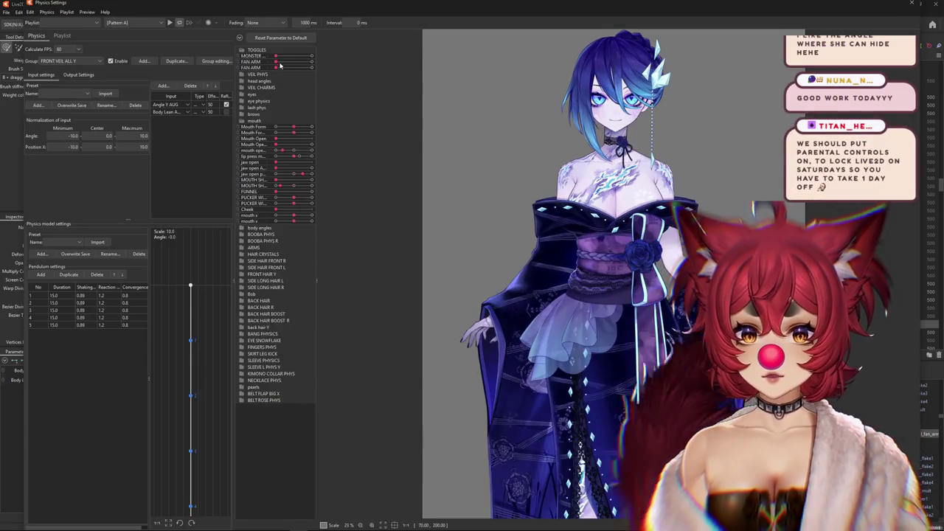
# Step: In the physics preview, turn FAN ARM on and MONSTER off, then shake the model
pyautogui.click(278, 67)
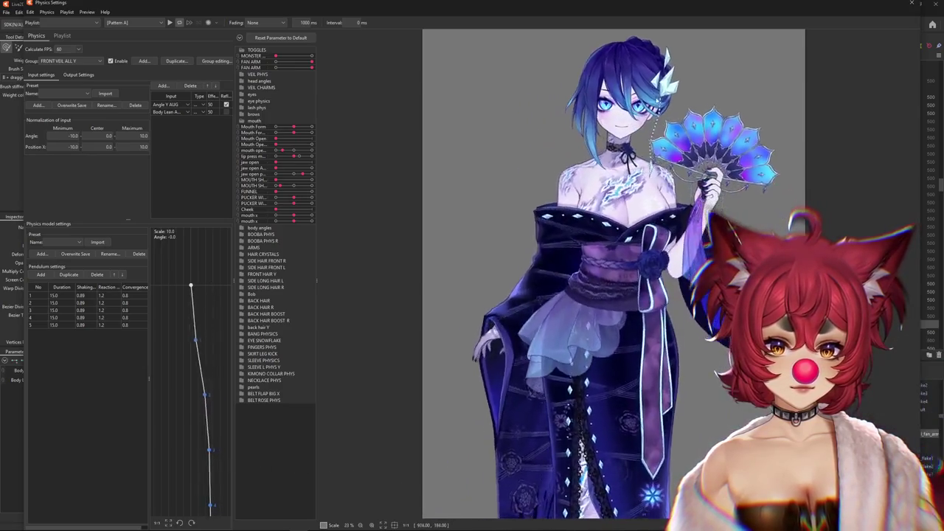
pyautogui.scroll(5, 590, 96)
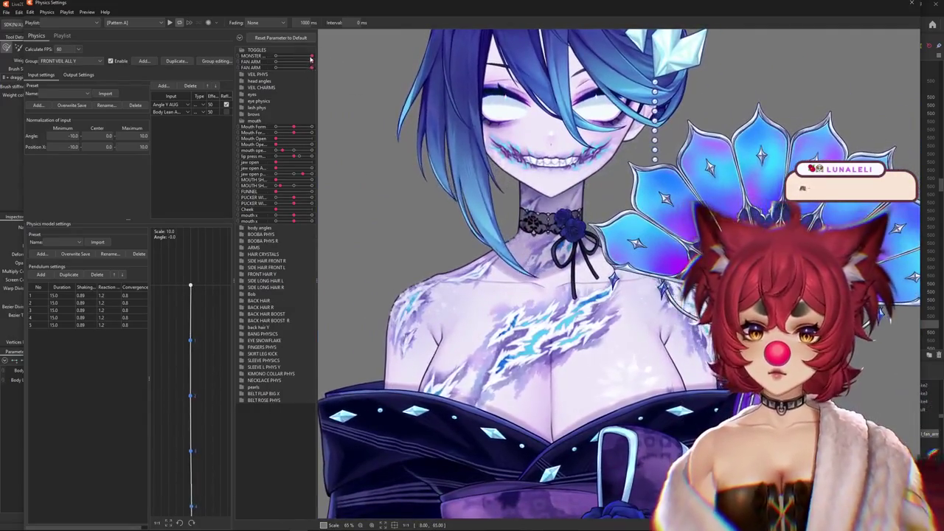
pyautogui.click(244, 56)
pyautogui.scroll(-2, 528, 220)
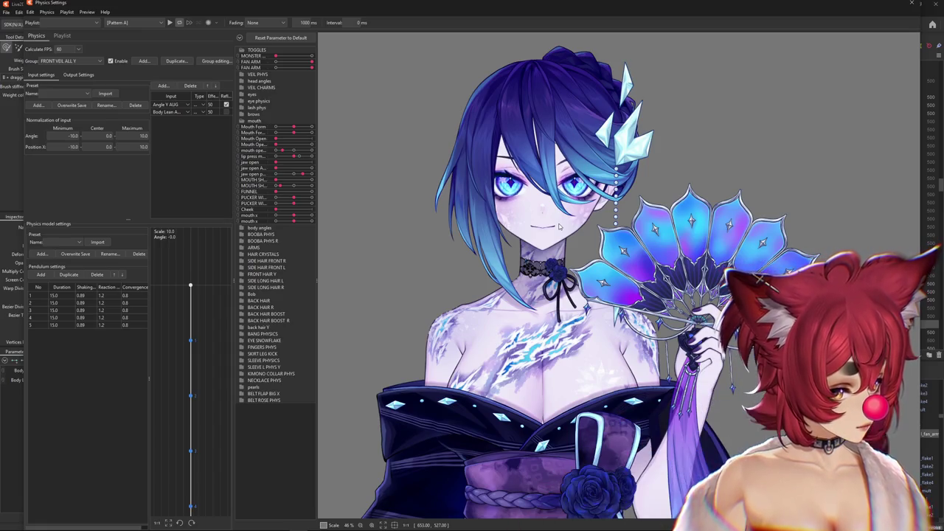
pyautogui.moveTo(577, 218); pyautogui.dragTo(622, 242)
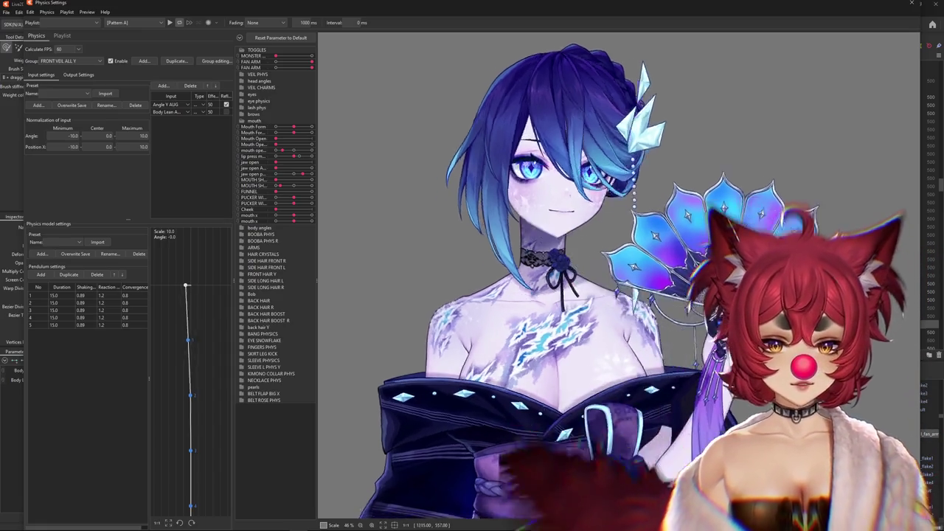